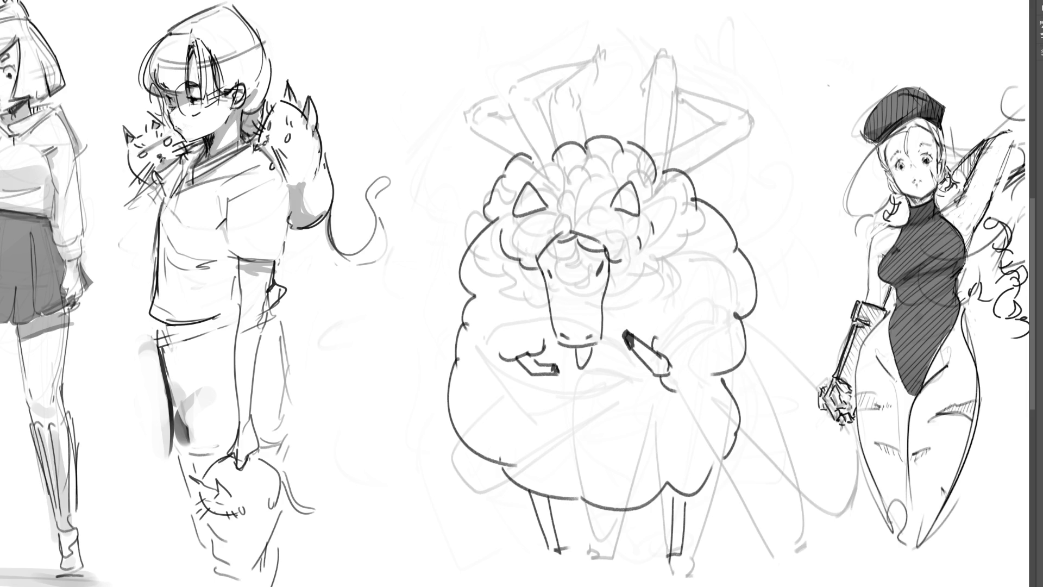
Zoom out to show the full sketch sheet and begin painting over the sheep drawing.
{"action": "key", "text": "ctrl+minus"}
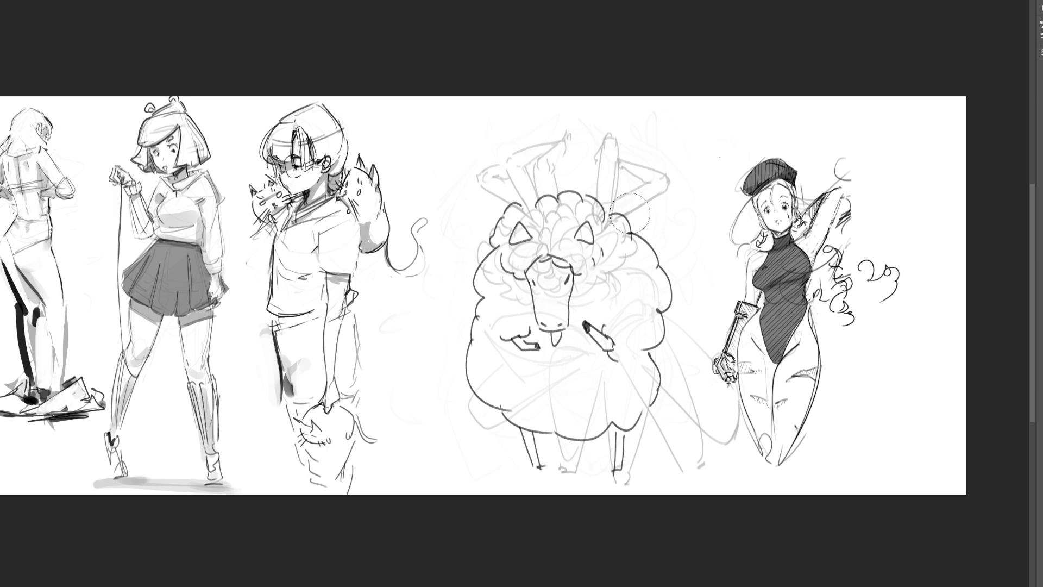
{"action": "mouse_move", "coordinate": [647, 179]}
{"action": "left_mouse_down"}
{"action": "mouse_move", "coordinate": [501, 233]}
{"action": "mouse_move", "coordinate": [585, 320]}
{"action": "mouse_move", "coordinate": [578, 384]}
{"action": "mouse_move", "coordinate": [619, 400]}
{"action": "left_mouse_up"}
Erase the sheep drawing down to faint lines and start the new figure's head.
{"action": "mouse_move", "coordinate": [624, 317]}
{"action": "left_mouse_down"}
{"action": "mouse_move", "coordinate": [699, 163]}
{"action": "mouse_move", "coordinate": [617, 185]}
{"action": "mouse_move", "coordinate": [610, 344]}
{"action": "mouse_move", "coordinate": [426, 521]}
{"action": "left_mouse_up"}
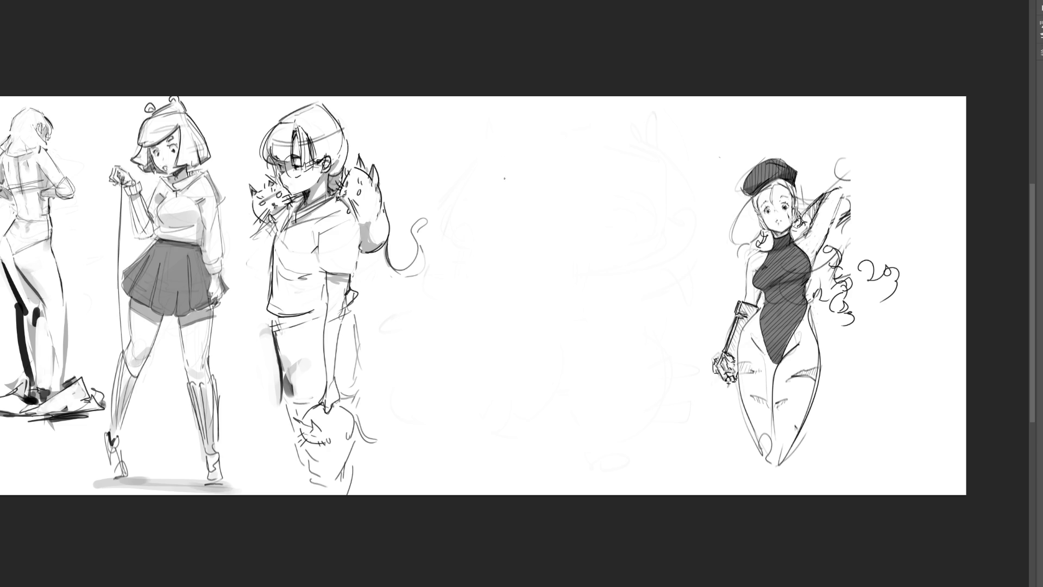
{"action": "mouse_move", "coordinate": [504, 171]}
{"action": "left_mouse_down"}
{"action": "mouse_move", "coordinate": [504, 188]}
{"action": "mouse_move", "coordinate": [522, 161]}
{"action": "mouse_move", "coordinate": [535, 174]}
{"action": "left_mouse_up"}
Draw long vertical hair strands down both sides of the tall figure.
{"action": "left_click_drag", "start_coordinate": [544, 195], "coordinate": [547, 310]}
{"action": "left_click_drag", "start_coordinate": [544, 233], "coordinate": [551, 352]}
{"action": "left_click_drag", "start_coordinate": [508, 182], "coordinate": [515, 324]}
{"action": "left_click_drag", "start_coordinate": [506, 206], "coordinate": [514, 336]}
{"action": "left_click_drag", "start_coordinate": [507, 259], "coordinate": [516, 349]}
{"action": "left_click_drag", "start_coordinate": [513, 277], "coordinate": [522, 369]}
Extend the hair lines to full length and sketch the face inside them.
{"action": "left_click_drag", "start_coordinate": [516, 305], "coordinate": [530, 404]}
{"action": "left_click_drag", "start_coordinate": [541, 213], "coordinate": [557, 377]}
{"action": "left_click_drag", "start_coordinate": [543, 283], "coordinate": [557, 428]}
{"action": "left_click_drag", "start_coordinate": [549, 353], "coordinate": [556, 445]}
{"action": "left_click_drag", "start_coordinate": [506, 232], "coordinate": [523, 426]}
{"action": "left_click_drag", "start_coordinate": [521, 376], "coordinate": [527, 437]}
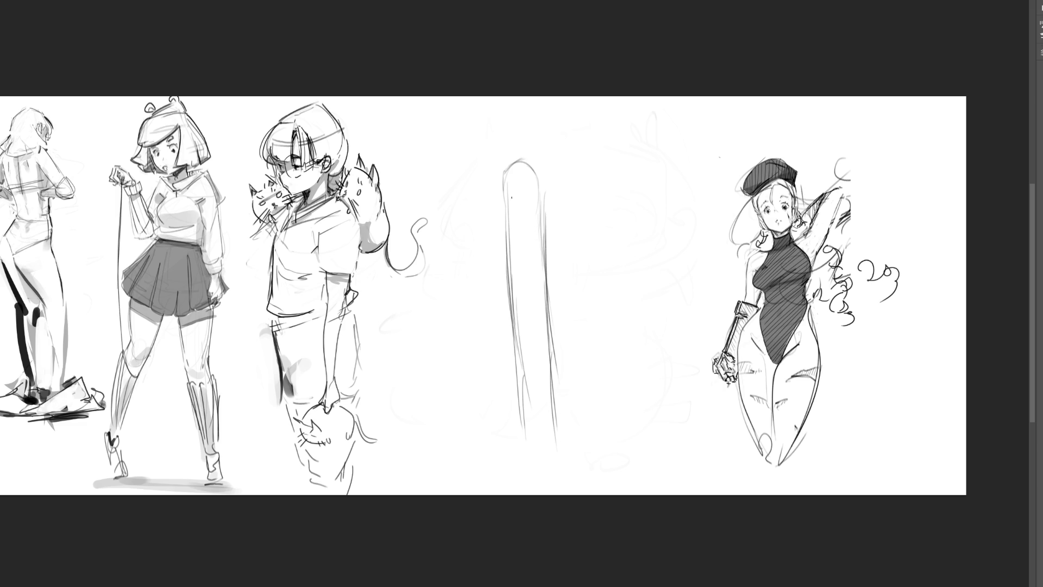
{"action": "mouse_move", "coordinate": [509, 202]}
{"action": "left_mouse_down"}
{"action": "mouse_move", "coordinate": [515, 184]}
{"action": "mouse_move", "coordinate": [546, 242]}
{"action": "left_mouse_up"}
Sketch a hand beside the figure's face with the arm curve beneath it.
{"action": "mouse_move", "coordinate": [523, 233]}
{"action": "left_mouse_down"}
{"action": "mouse_move", "coordinate": [535, 257]}
{"action": "mouse_move", "coordinate": [559, 261]}
{"action": "left_mouse_up"}
{"action": "left_click_drag", "start_coordinate": [574, 218], "coordinate": [591, 231]}
{"action": "mouse_move", "coordinate": [592, 222]}
{"action": "left_mouse_down"}
{"action": "mouse_move", "coordinate": [590, 256]}
{"action": "mouse_move", "coordinate": [572, 242]}
{"action": "mouse_move", "coordinate": [583, 246]}
{"action": "mouse_move", "coordinate": [573, 252]}
{"action": "left_mouse_up"}
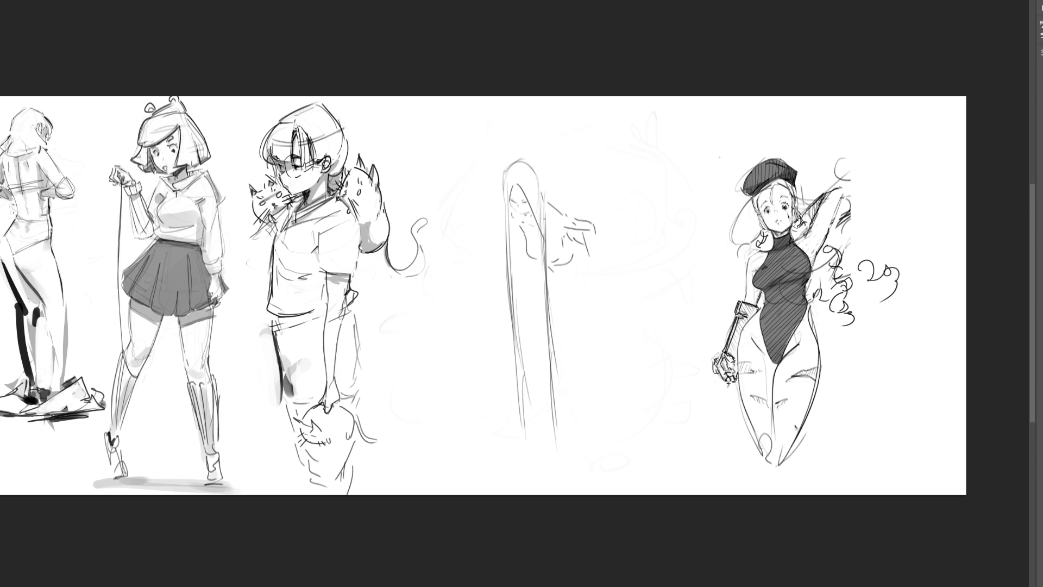
{"action": "mouse_move", "coordinate": [577, 250]}
{"action": "left_mouse_down"}
{"action": "mouse_move", "coordinate": [561, 290]}
{"action": "mouse_move", "coordinate": [593, 301]}
{"action": "mouse_move", "coordinate": [607, 280]}
{"action": "left_mouse_up"}
{"action": "left_click_drag", "start_coordinate": [560, 282], "coordinate": [602, 281]}
{"action": "key", "text": "ctrl+z"}
{"action": "mouse_move", "coordinate": [550, 271]}
{"action": "left_mouse_down"}
{"action": "mouse_move", "coordinate": [553, 300]}
{"action": "mouse_move", "coordinate": [599, 313]}
{"action": "left_mouse_up"}
{"action": "left_click_drag", "start_coordinate": [621, 246], "coordinate": [627, 281]}
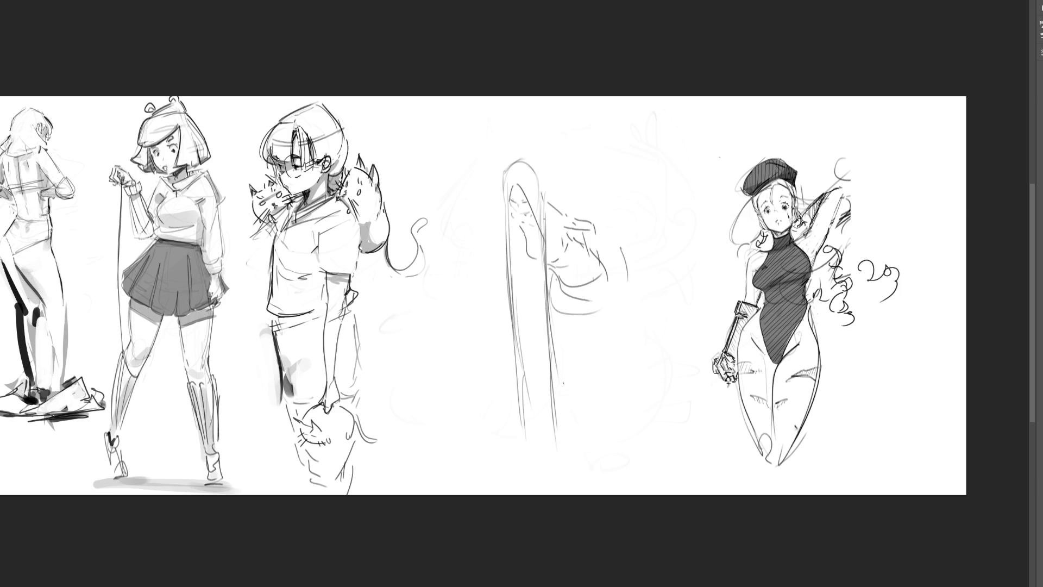
Add face detail and fingers, and draw an angular shape right of the hand.
{"action": "mouse_move", "coordinate": [512, 224]}
{"action": "left_mouse_down"}
{"action": "mouse_move", "coordinate": [519, 245]}
{"action": "mouse_move", "coordinate": [472, 264]}
{"action": "left_mouse_up"}
{"action": "mouse_move", "coordinate": [574, 215]}
{"action": "left_mouse_down"}
{"action": "mouse_move", "coordinate": [589, 227]}
{"action": "mouse_move", "coordinate": [597, 220]}
{"action": "mouse_move", "coordinate": [567, 222]}
{"action": "mouse_move", "coordinate": [597, 251]}
{"action": "mouse_move", "coordinate": [577, 300]}
{"action": "left_mouse_up"}
{"action": "left_click_drag", "start_coordinate": [572, 231], "coordinate": [580, 288]}
{"action": "left_click_drag", "start_coordinate": [594, 249], "coordinate": [583, 268]}
{"action": "left_click_drag", "start_coordinate": [644, 237], "coordinate": [628, 280]}
{"action": "mouse_move", "coordinate": [604, 225]}
{"action": "left_mouse_down"}
{"action": "mouse_move", "coordinate": [617, 238]}
{"action": "mouse_move", "coordinate": [605, 268]}
{"action": "mouse_move", "coordinate": [616, 202]}
{"action": "mouse_move", "coordinate": [573, 197]}
{"action": "mouse_move", "coordinate": [618, 214]}
{"action": "mouse_move", "coordinate": [660, 183]}
{"action": "mouse_move", "coordinate": [642, 230]}
{"action": "mouse_move", "coordinate": [571, 259]}
{"action": "mouse_move", "coordinate": [584, 295]}
{"action": "mouse_move", "coordinate": [548, 325]}
{"action": "mouse_move", "coordinate": [544, 286]}
{"action": "mouse_move", "coordinate": [522, 298]}
{"action": "mouse_move", "coordinate": [533, 313]}
{"action": "mouse_move", "coordinate": [655, 258]}
{"action": "mouse_move", "coordinate": [668, 298]}
{"action": "mouse_move", "coordinate": [653, 341]}
{"action": "left_mouse_up"}
Scribble zigzag strokes and a large arc below and around the hand.
{"action": "mouse_move", "coordinate": [628, 357]}
{"action": "left_mouse_down"}
{"action": "mouse_move", "coordinate": [569, 391]}
{"action": "mouse_move", "coordinate": [535, 380]}
{"action": "mouse_move", "coordinate": [531, 355]}
{"action": "mouse_move", "coordinate": [539, 370]}
{"action": "mouse_move", "coordinate": [637, 359]}
{"action": "mouse_move", "coordinate": [567, 371]}
{"action": "left_mouse_up"}
{"action": "mouse_move", "coordinate": [568, 364]}
{"action": "left_mouse_down"}
{"action": "mouse_move", "coordinate": [562, 406]}
{"action": "mouse_move", "coordinate": [616, 374]}
{"action": "mouse_move", "coordinate": [661, 386]}
{"action": "mouse_move", "coordinate": [557, 444]}
{"action": "mouse_move", "coordinate": [547, 420]}
{"action": "mouse_move", "coordinate": [586, 449]}
{"action": "mouse_move", "coordinate": [670, 400]}
{"action": "mouse_move", "coordinate": [669, 228]}
{"action": "left_mouse_up"}
{"action": "mouse_move", "coordinate": [573, 206]}
{"action": "left_mouse_down"}
{"action": "mouse_move", "coordinate": [653, 157]}
{"action": "mouse_move", "coordinate": [725, 265]}
{"action": "left_mouse_up"}
{"action": "left_click_drag", "start_coordinate": [712, 197], "coordinate": [711, 264]}
{"action": "left_click_drag", "start_coordinate": [684, 347], "coordinate": [655, 383]}
{"action": "left_click_drag", "start_coordinate": [681, 307], "coordinate": [662, 314]}
Draw long bent leg lines around the long-haired figure.
{"action": "left_click_drag", "start_coordinate": [573, 212], "coordinate": [507, 98]}
{"action": "left_click_drag", "start_coordinate": [497, 125], "coordinate": [419, 228]}
{"action": "left_click_drag", "start_coordinate": [493, 141], "coordinate": [425, 217]}
{"action": "left_click_drag", "start_coordinate": [479, 172], "coordinate": [416, 394]}
{"action": "left_click_drag", "start_coordinate": [421, 222], "coordinate": [367, 375]}
{"action": "mouse_move", "coordinate": [412, 209]}
{"action": "left_mouse_down"}
{"action": "mouse_move", "coordinate": [540, 108]}
{"action": "mouse_move", "coordinate": [546, 173]}
{"action": "left_mouse_up"}
{"action": "left_click_drag", "start_coordinate": [476, 285], "coordinate": [458, 273]}
{"action": "mouse_move", "coordinate": [437, 250]}
{"action": "left_mouse_down"}
{"action": "mouse_move", "coordinate": [457, 309]}
{"action": "mouse_move", "coordinate": [455, 445]}
{"action": "left_mouse_up"}
Draw long diagonal strokes around the right-hand figure.
{"action": "left_click_drag", "start_coordinate": [704, 295], "coordinate": [671, 413]}
{"action": "left_click_drag", "start_coordinate": [758, 322], "coordinate": [723, 457]}
{"action": "left_click_drag", "start_coordinate": [764, 269], "coordinate": [724, 365]}
{"action": "left_click_drag", "start_coordinate": [784, 210], "coordinate": [707, 274]}
{"action": "mouse_move", "coordinate": [832, 139]}
{"action": "left_mouse_down"}
{"action": "mouse_move", "coordinate": [721, 261]}
{"action": "mouse_move", "coordinate": [863, 331]}
{"action": "left_mouse_up"}
{"action": "left_click_drag", "start_coordinate": [831, 222], "coordinate": [722, 290]}
{"action": "mouse_move", "coordinate": [841, 178]}
{"action": "left_mouse_down"}
{"action": "mouse_move", "coordinate": [724, 287]}
{"action": "mouse_move", "coordinate": [874, 354]}
{"action": "mouse_move", "coordinate": [843, 462]}
{"action": "left_mouse_up"}
{"action": "left_click_drag", "start_coordinate": [844, 340], "coordinate": [738, 436]}
{"action": "left_click_drag", "start_coordinate": [752, 320], "coordinate": [695, 379]}
{"action": "left_click_drag", "start_coordinate": [770, 276], "coordinate": [753, 321]}
{"action": "left_click_drag", "start_coordinate": [781, 175], "coordinate": [755, 276]}
{"action": "left_click_drag", "start_coordinate": [785, 148], "coordinate": [722, 217]}
Add leg lines from the top edge and diagonal strokes beside the arm and legs.
{"action": "left_click_drag", "start_coordinate": [825, 97], "coordinate": [785, 148]}
{"action": "left_click_drag", "start_coordinate": [837, 98], "coordinate": [876, 209]}
{"action": "mouse_move", "coordinate": [849, 148]}
{"action": "left_mouse_down"}
{"action": "mouse_move", "coordinate": [918, 209]}
{"action": "mouse_move", "coordinate": [855, 356]}
{"action": "left_mouse_up"}
{"action": "left_click_drag", "start_coordinate": [787, 340], "coordinate": [655, 433]}
{"action": "left_click_drag", "start_coordinate": [753, 290], "coordinate": [654, 432]}
{"action": "left_click_drag", "start_coordinate": [750, 294], "coordinate": [682, 452]}
{"action": "left_click_drag", "start_coordinate": [729, 354], "coordinate": [682, 451]}
{"action": "mouse_move", "coordinate": [730, 306]}
{"action": "left_mouse_down"}
{"action": "mouse_move", "coordinate": [714, 362]}
{"action": "mouse_move", "coordinate": [700, 320]}
{"action": "left_mouse_up"}
{"action": "left_click_drag", "start_coordinate": [707, 276], "coordinate": [702, 294]}
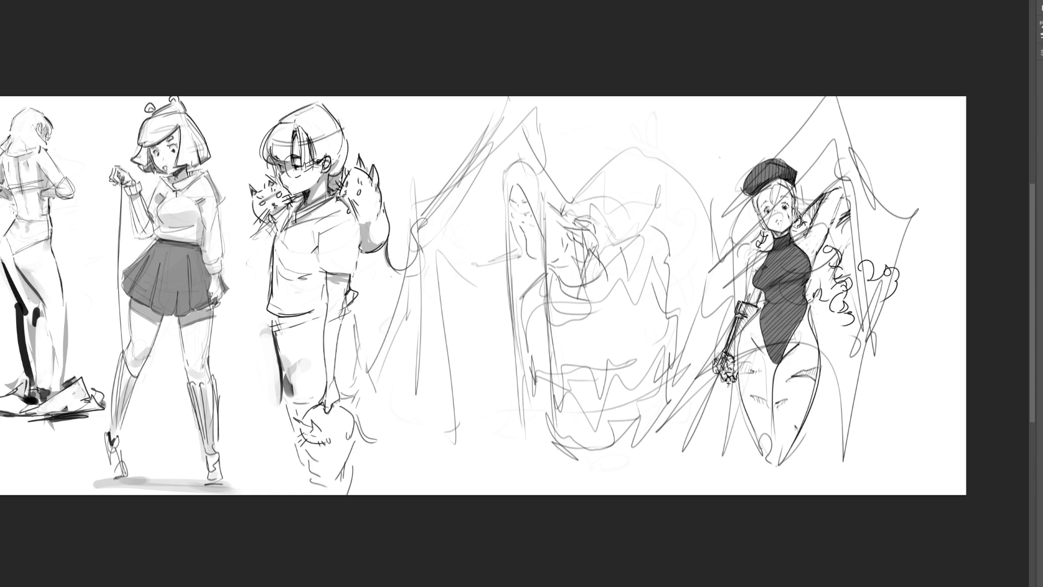
Extend the canvas with blank space on the right and move the beret girl there.
{"action": "key", "text": "ctrl+minus"}
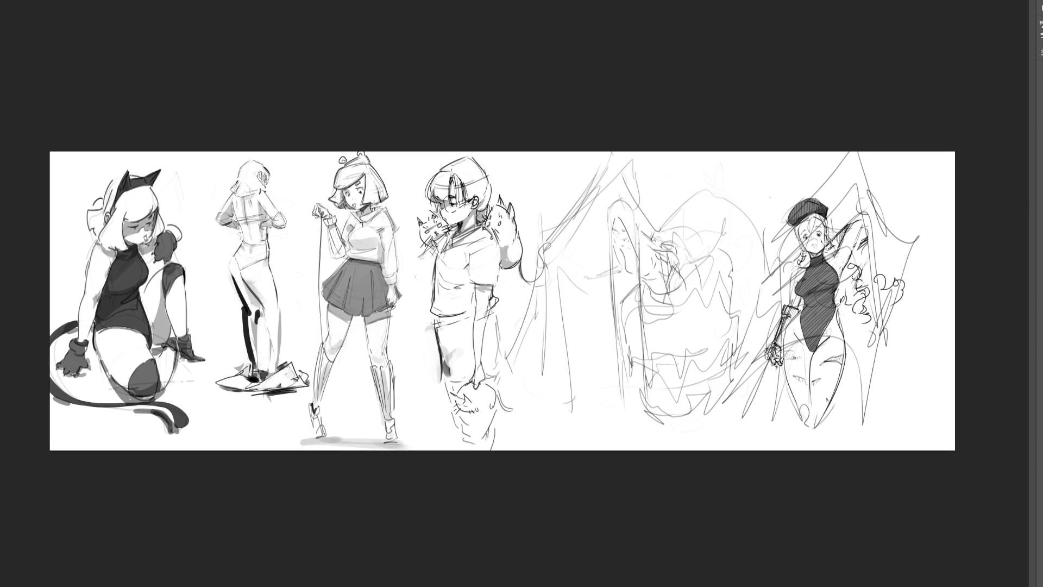
{"action": "key", "text": "ctrl+t"}
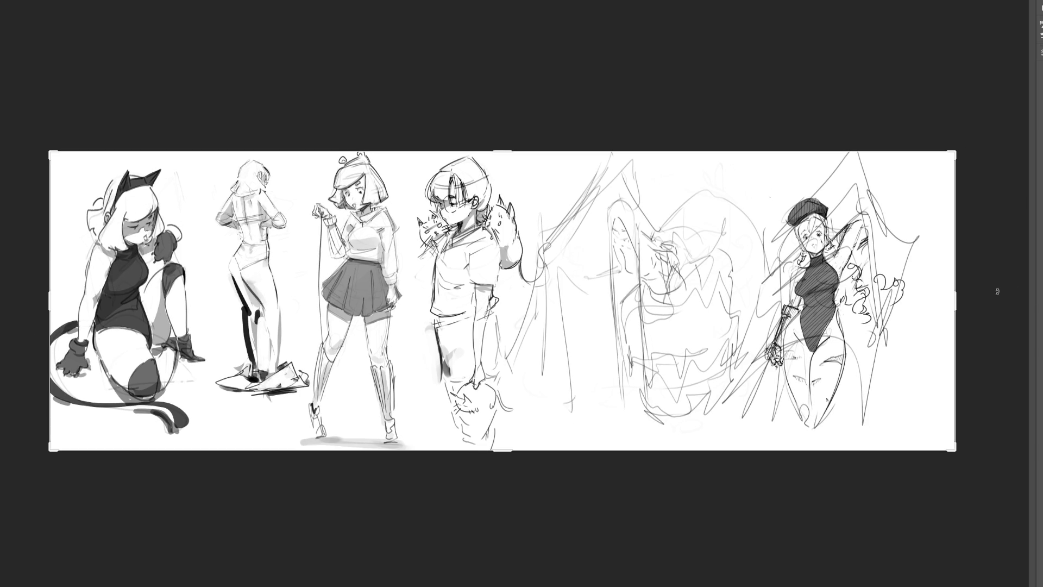
{"action": "left_click_drag", "start_coordinate": [955, 300], "coordinate": [983, 294]}
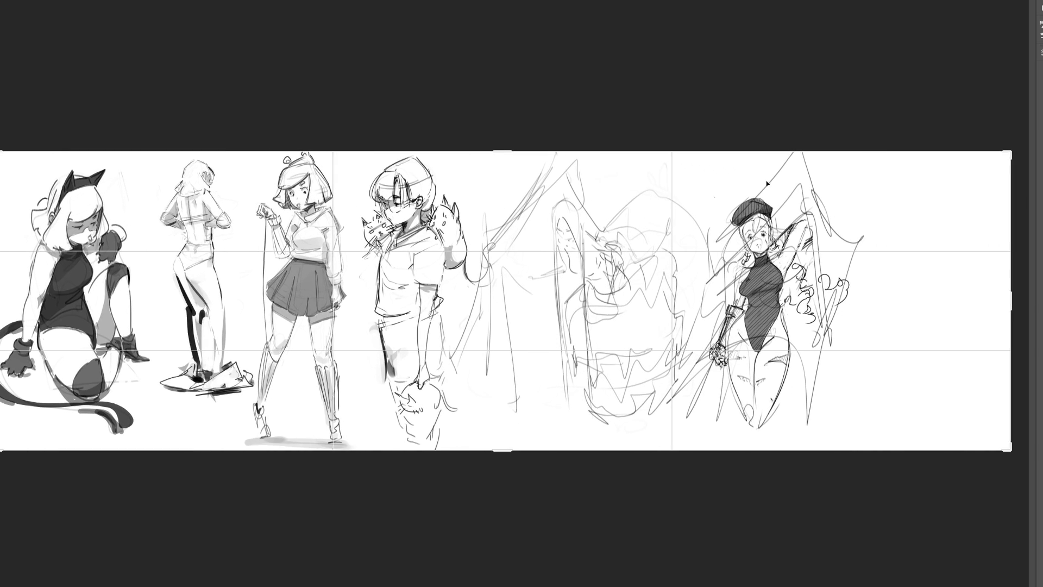
{"action": "key", "text": "Return"}
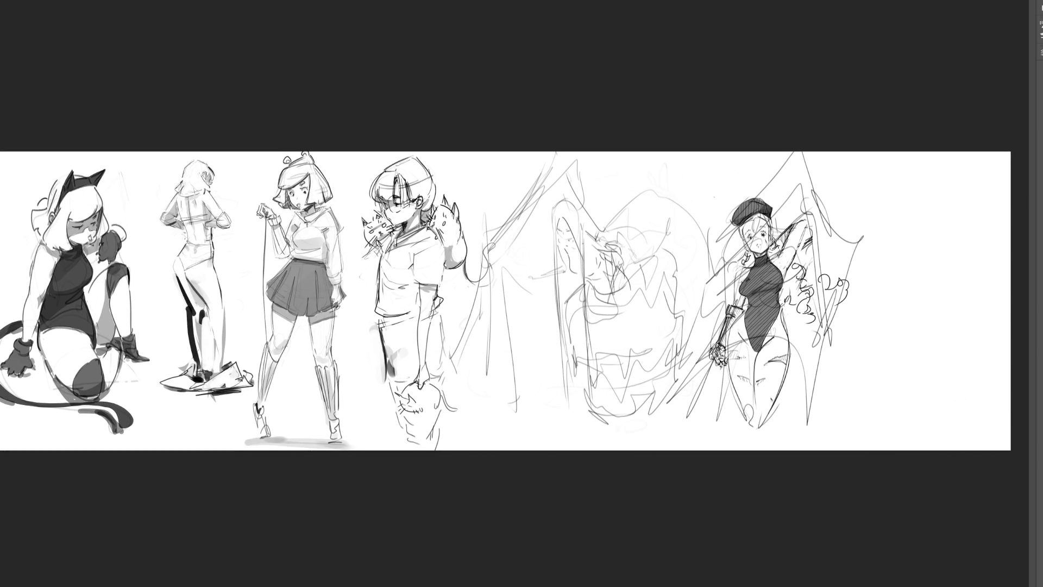
{"action": "mouse_move", "coordinate": [726, 295]}
{"action": "left_mouse_down"}
{"action": "mouse_move", "coordinate": [893, 298]}
{"action": "mouse_move", "coordinate": [872, 301]}
{"action": "left_mouse_up"}
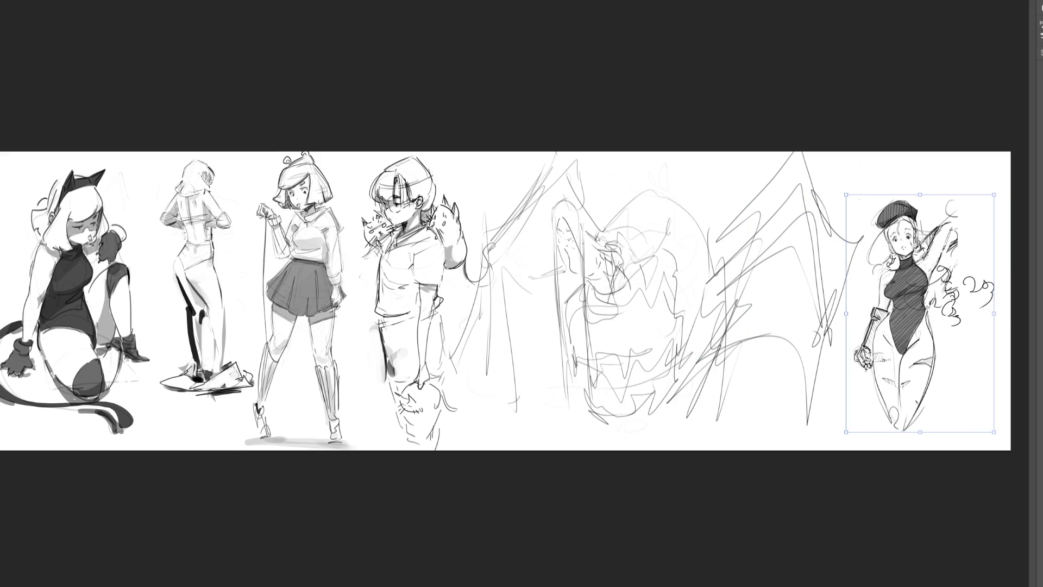
{"action": "key", "text": "Return"}
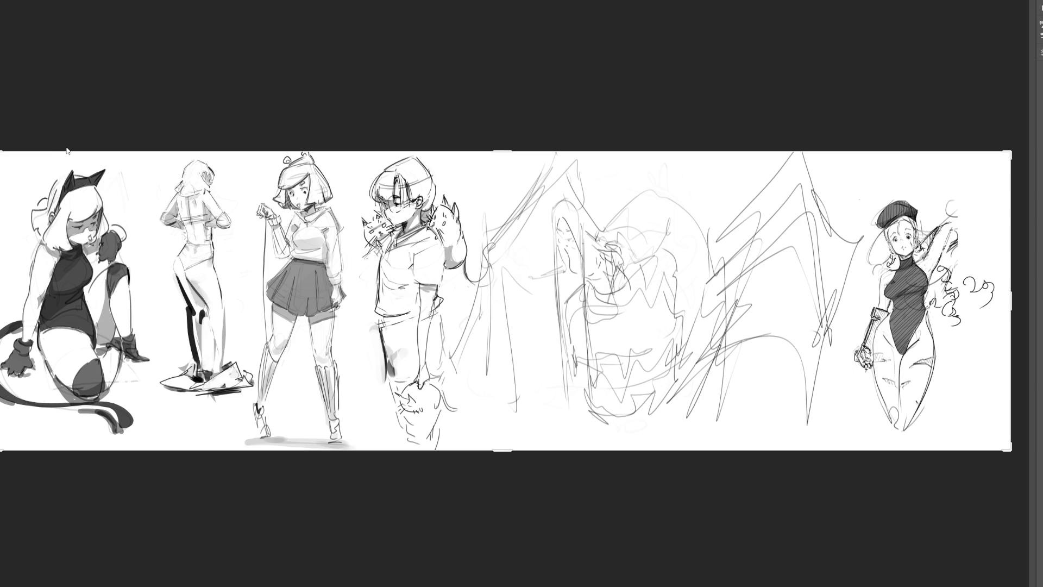
Mirror the monster scribble and outline the spider girl's rounded upper body.
{"action": "key", "text": "h"}
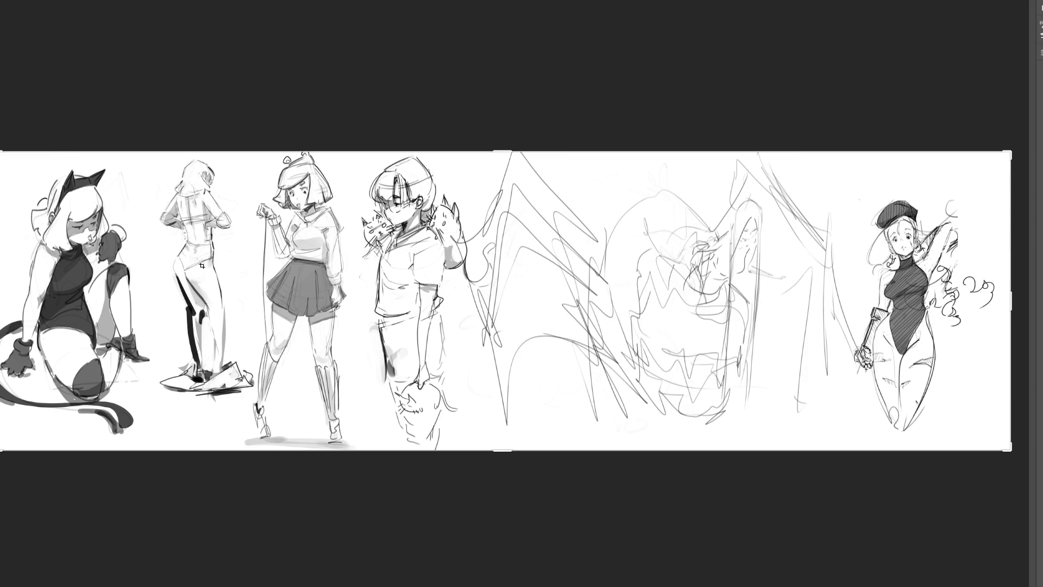
{"action": "mouse_move", "coordinate": [603, 324]}
{"action": "left_mouse_down"}
{"action": "mouse_move", "coordinate": [676, 332]}
{"action": "mouse_move", "coordinate": [706, 312]}
{"action": "left_mouse_up"}
{"action": "left_click_drag", "start_coordinate": [606, 323], "coordinate": [583, 392]}
{"action": "left_click_drag", "start_coordinate": [725, 323], "coordinate": [775, 379]}
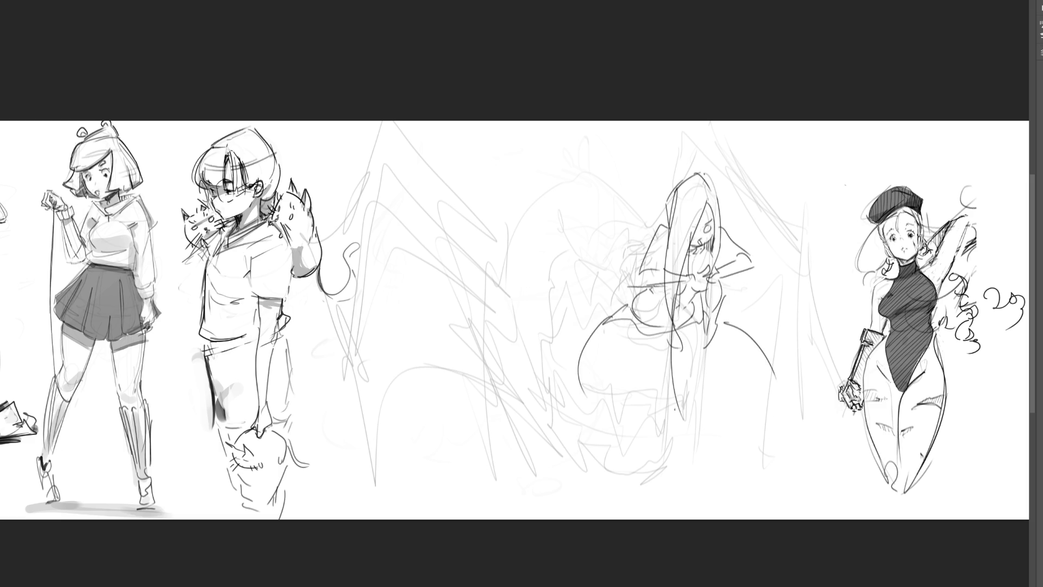
{"action": "mouse_move", "coordinate": [600, 420]}
{"action": "left_mouse_down"}
{"action": "mouse_move", "coordinate": [617, 428]}
{"action": "mouse_move", "coordinate": [623, 456]}
{"action": "left_mouse_up"}
Draw a row of hooked claw legs under the body.
{"action": "mouse_move", "coordinate": [626, 418]}
{"action": "left_mouse_down"}
{"action": "mouse_move", "coordinate": [637, 458]}
{"action": "mouse_move", "coordinate": [640, 413]}
{"action": "mouse_move", "coordinate": [678, 478]}
{"action": "left_mouse_up"}
{"action": "left_click_drag", "start_coordinate": [669, 426], "coordinate": [683, 468]}
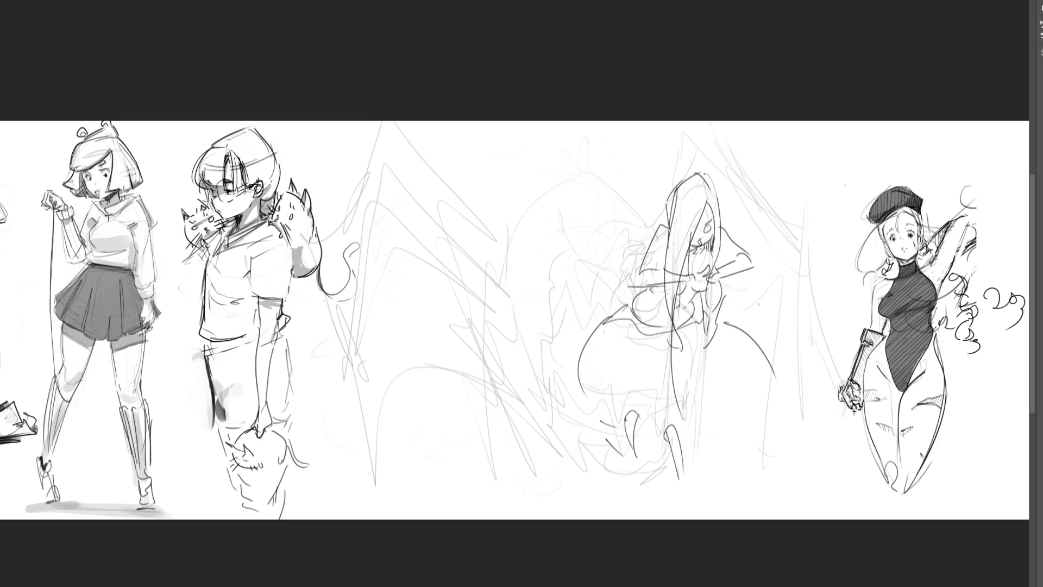
{"action": "left_click_drag", "start_coordinate": [700, 422], "coordinate": [726, 449]}
{"action": "mouse_move", "coordinate": [753, 414]}
{"action": "left_mouse_down"}
{"action": "mouse_move", "coordinate": [755, 442]}
{"action": "mouse_move", "coordinate": [776, 451]}
{"action": "left_mouse_up"}
{"action": "left_click_drag", "start_coordinate": [772, 400], "coordinate": [796, 415]}
{"action": "key", "text": "ctrl+z"}
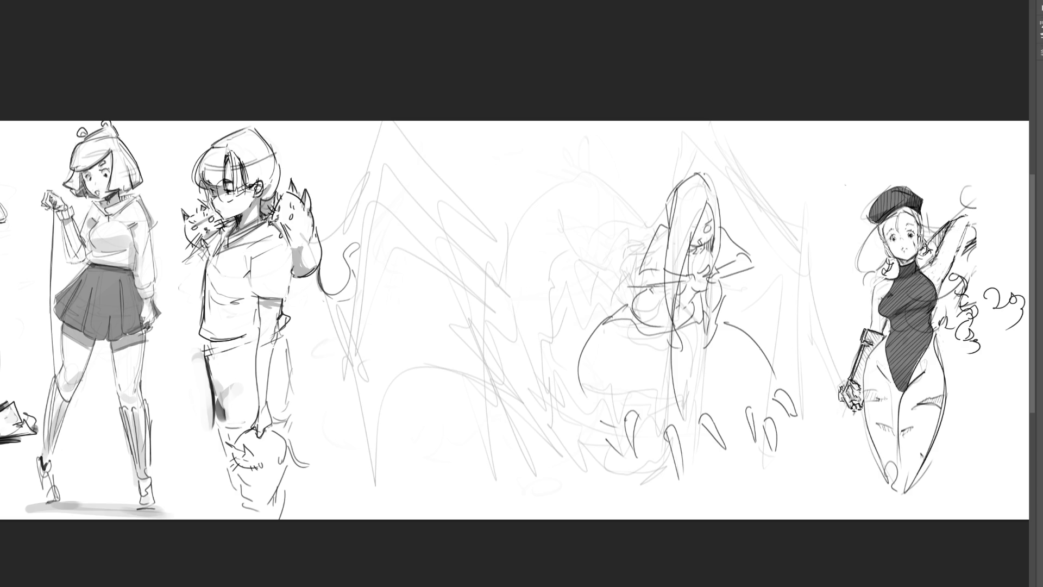
Add dashes, a small loop, teardrop shapes and a base curve below the claws.
{"action": "left_click_drag", "start_coordinate": [692, 451], "coordinate": [747, 434]}
{"action": "left_click_drag", "start_coordinate": [645, 438], "coordinate": [654, 442]}
{"action": "mouse_move", "coordinate": [651, 492]}
{"action": "left_mouse_down"}
{"action": "mouse_move", "coordinate": [663, 477]}
{"action": "mouse_move", "coordinate": [729, 482]}
{"action": "mouse_move", "coordinate": [715, 489]}
{"action": "left_mouse_up"}
{"action": "mouse_move", "coordinate": [755, 460]}
{"action": "left_mouse_down"}
{"action": "mouse_move", "coordinate": [751, 479]}
{"action": "mouse_move", "coordinate": [757, 462]}
{"action": "mouse_move", "coordinate": [785, 459]}
{"action": "left_mouse_up"}
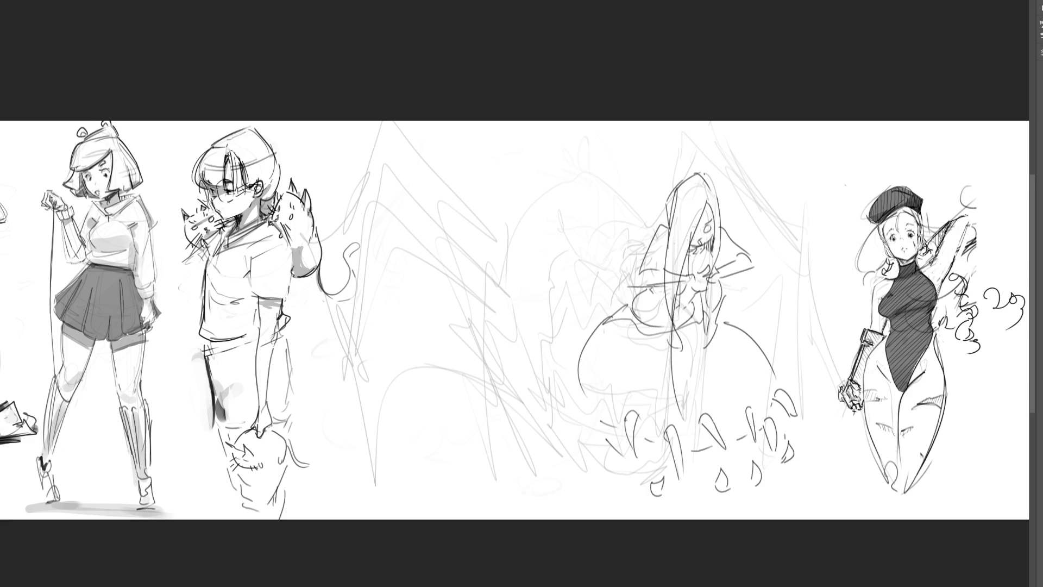
{"action": "mouse_move", "coordinate": [605, 441]}
{"action": "left_mouse_down"}
{"action": "mouse_move", "coordinate": [638, 481]}
{"action": "mouse_move", "coordinate": [703, 497]}
{"action": "mouse_move", "coordinate": [772, 481]}
{"action": "left_mouse_up"}
Dot the skirt with small curls, circles and marks, undoing the latest strokes.
{"action": "left_click_drag", "start_coordinate": [684, 348], "coordinate": [686, 358]}
{"action": "mouse_move", "coordinate": [722, 357]}
{"action": "left_mouse_down"}
{"action": "mouse_move", "coordinate": [725, 369]}
{"action": "mouse_move", "coordinate": [693, 375]}
{"action": "left_mouse_up"}
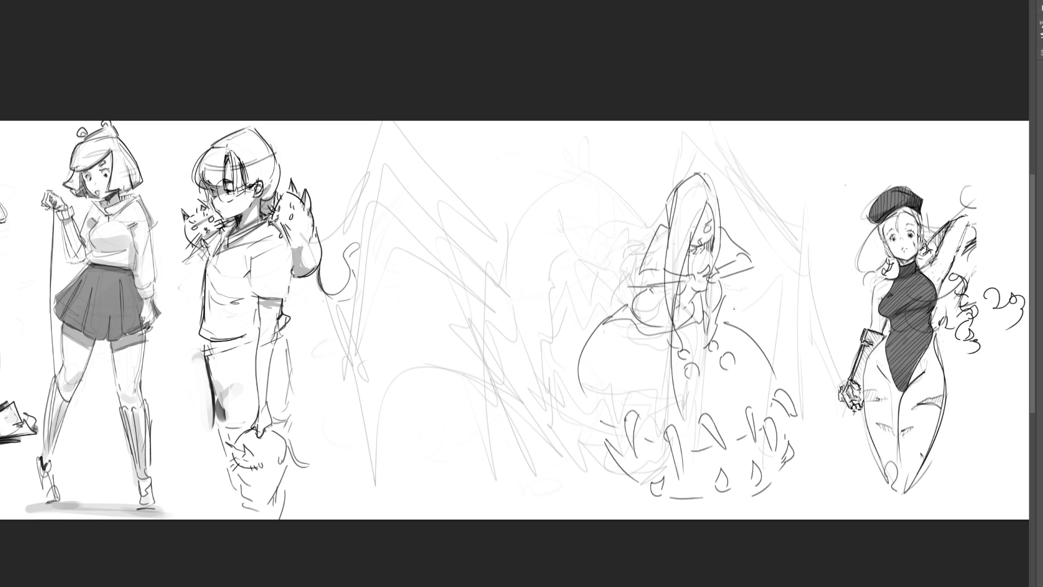
{"action": "mouse_move", "coordinate": [688, 400]}
{"action": "left_mouse_down"}
{"action": "mouse_move", "coordinate": [707, 408]}
{"action": "mouse_move", "coordinate": [751, 392]}
{"action": "left_mouse_up"}
{"action": "left_click_drag", "start_coordinate": [626, 340], "coordinate": [656, 391]}
{"action": "left_click_drag", "start_coordinate": [760, 355], "coordinate": [755, 363]}
{"action": "mouse_move", "coordinate": [597, 368]}
{"action": "left_mouse_down"}
{"action": "mouse_move", "coordinate": [612, 383]}
{"action": "mouse_move", "coordinate": [608, 416]}
{"action": "left_mouse_up"}
{"action": "left_click_drag", "start_coordinate": [779, 379], "coordinate": [782, 386]}
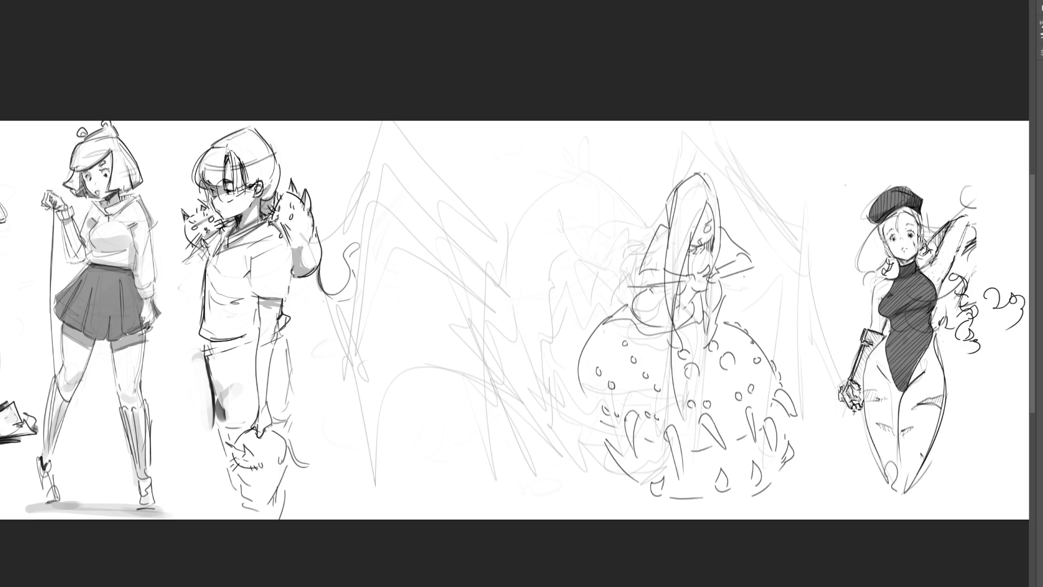
{"action": "left_click_drag", "start_coordinate": [656, 344], "coordinate": [659, 357]}
{"action": "left_click_drag", "start_coordinate": [727, 328], "coordinate": [734, 335]}
{"action": "mouse_move", "coordinate": [696, 395]}
{"action": "left_mouse_down"}
{"action": "mouse_move", "coordinate": [735, 382]}
{"action": "mouse_move", "coordinate": [720, 416]}
{"action": "left_mouse_up"}
{"action": "left_click_drag", "start_coordinate": [615, 360], "coordinate": [657, 394]}
{"action": "key", "text": "ctrl+z"}
{"action": "key", "text": "ctrl+z"}
{"action": "key", "text": "ctrl+z"}
{"action": "key", "text": "ctrl+z"}
Hatch the skirt's lower band from the left side to the right edge.
{"action": "left_click_drag", "start_coordinate": [617, 428], "coordinate": [648, 471]}
{"action": "mouse_move", "coordinate": [644, 446]}
{"action": "left_mouse_down"}
{"action": "mouse_move", "coordinate": [652, 482]}
{"action": "mouse_move", "coordinate": [663, 476]}
{"action": "mouse_move", "coordinate": [689, 490]}
{"action": "left_mouse_up"}
{"action": "left_click_drag", "start_coordinate": [689, 452], "coordinate": [700, 484]}
{"action": "left_click_drag", "start_coordinate": [701, 452], "coordinate": [705, 485]}
{"action": "mouse_move", "coordinate": [705, 451]}
{"action": "left_mouse_down"}
{"action": "mouse_move", "coordinate": [710, 485]}
{"action": "mouse_move", "coordinate": [711, 473]}
{"action": "left_mouse_up"}
{"action": "left_click_drag", "start_coordinate": [710, 448], "coordinate": [720, 470]}
{"action": "left_click_drag", "start_coordinate": [719, 449], "coordinate": [727, 478]}
{"action": "left_click_drag", "start_coordinate": [728, 444], "coordinate": [738, 477]}
{"action": "mouse_move", "coordinate": [738, 440]}
{"action": "left_mouse_down"}
{"action": "mouse_move", "coordinate": [744, 470]}
{"action": "mouse_move", "coordinate": [748, 463]}
{"action": "left_mouse_up"}
{"action": "left_click_drag", "start_coordinate": [750, 434], "coordinate": [761, 468]}
{"action": "left_click_drag", "start_coordinate": [760, 429], "coordinate": [770, 462]}
{"action": "left_click_drag", "start_coordinate": [769, 449], "coordinate": [779, 454]}
{"action": "left_click_drag", "start_coordinate": [777, 413], "coordinate": [779, 435]}
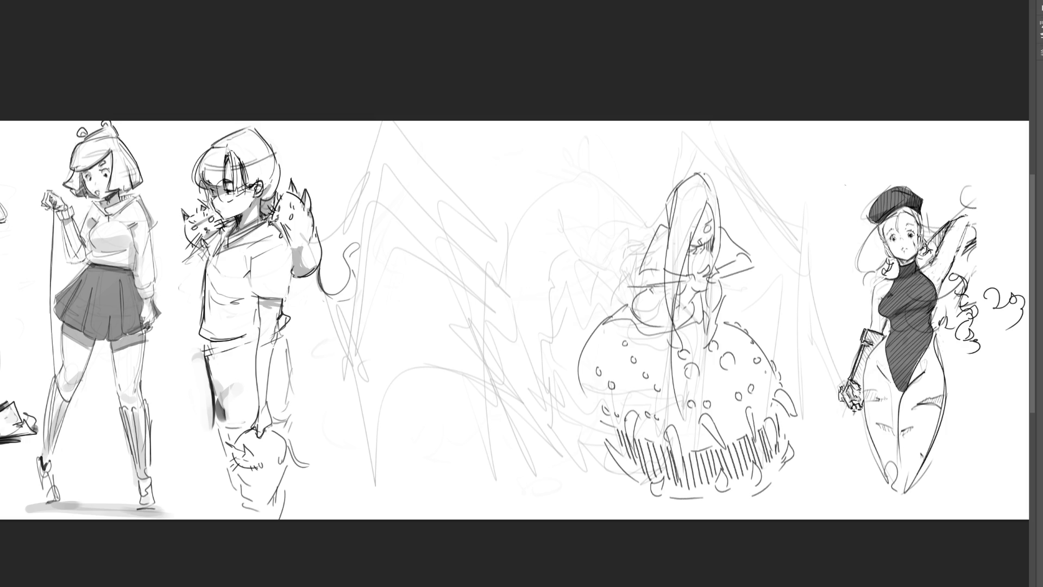
Darken the skirt's bottom and lower-left edges and start a hooked spider leg.
{"action": "mouse_move", "coordinate": [690, 505]}
{"action": "left_mouse_down"}
{"action": "mouse_move", "coordinate": [753, 487]}
{"action": "mouse_move", "coordinate": [782, 461]}
{"action": "left_mouse_up"}
{"action": "left_click_drag", "start_coordinate": [675, 495], "coordinate": [726, 504]}
{"action": "left_click_drag", "start_coordinate": [582, 405], "coordinate": [625, 487]}
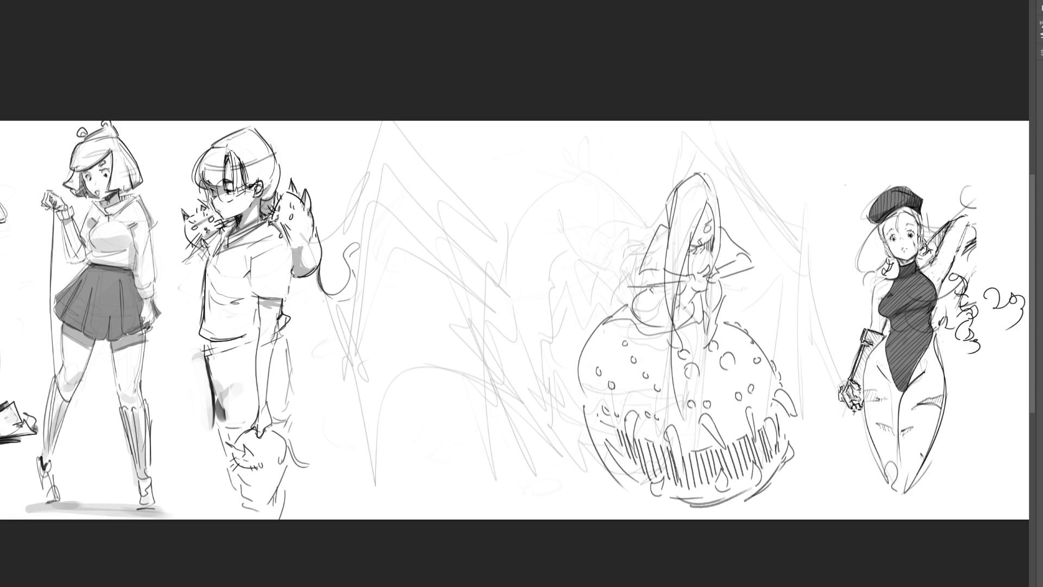
{"action": "key", "text": "ctrl+z"}
{"action": "left_click_drag", "start_coordinate": [574, 373], "coordinate": [613, 456]}
{"action": "mouse_move", "coordinate": [471, 266]}
{"action": "left_mouse_down"}
{"action": "mouse_move", "coordinate": [494, 234]}
{"action": "mouse_move", "coordinate": [502, 248]}
{"action": "mouse_move", "coordinate": [474, 282]}
{"action": "left_mouse_up"}
Ink a long hooked spider leg beside the dress, redoing rejected strokes.
{"action": "left_click_drag", "start_coordinate": [491, 321], "coordinate": [535, 423]}
{"action": "mouse_move", "coordinate": [497, 235]}
{"action": "left_mouse_down"}
{"action": "mouse_move", "coordinate": [559, 428]}
{"action": "mouse_move", "coordinate": [546, 463]}
{"action": "left_mouse_up"}
{"action": "mouse_move", "coordinate": [522, 402]}
{"action": "left_mouse_down"}
{"action": "mouse_move", "coordinate": [554, 459]}
{"action": "mouse_move", "coordinate": [541, 518]}
{"action": "mouse_move", "coordinate": [570, 518]}
{"action": "left_mouse_up"}
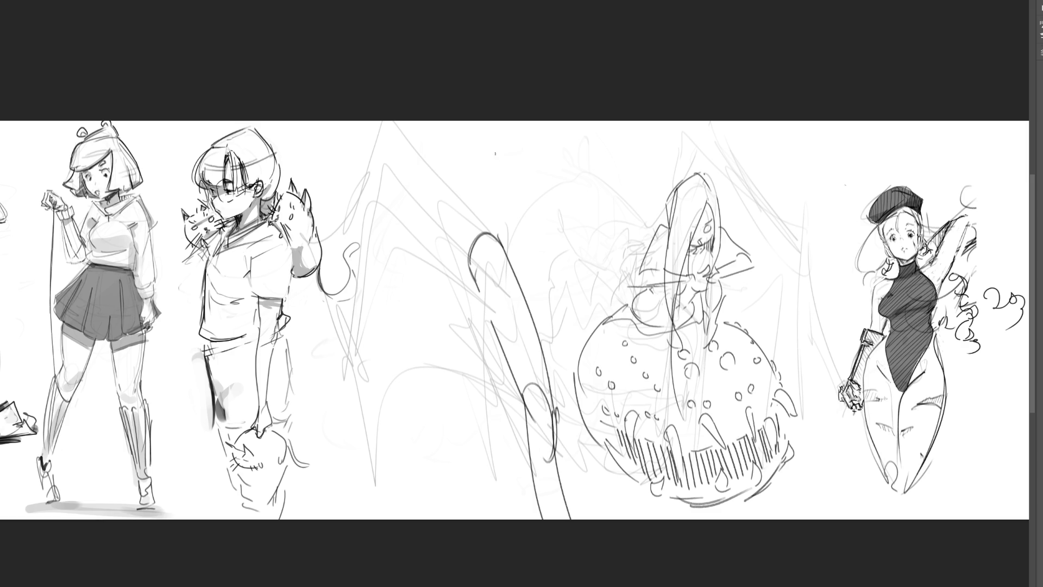
{"action": "left_click_drag", "start_coordinate": [462, 256], "coordinate": [486, 166]}
{"action": "key", "text": "ctrl+z"}
{"action": "mouse_move", "coordinate": [489, 235]}
{"action": "left_mouse_down"}
{"action": "mouse_move", "coordinate": [527, 186]}
{"action": "mouse_move", "coordinate": [553, 291]}
{"action": "left_mouse_up"}
{"action": "key", "text": "ctrl+z"}
{"action": "left_click_drag", "start_coordinate": [500, 254], "coordinate": [547, 242]}
{"action": "mouse_move", "coordinate": [540, 214]}
{"action": "left_mouse_down"}
{"action": "mouse_move", "coordinate": [555, 242]}
{"action": "mouse_move", "coordinate": [525, 242]}
{"action": "mouse_move", "coordinate": [543, 241]}
{"action": "mouse_move", "coordinate": [542, 305]}
{"action": "left_mouse_up"}
{"action": "key", "text": "ctrl+z"}
{"action": "key", "text": "ctrl+z"}
Add a second hooked leg to the right with joint and diagonal contour lines.
{"action": "key", "text": "ctrl+z"}
{"action": "left_click_drag", "start_coordinate": [554, 235], "coordinate": [571, 339]}
{"action": "left_click_drag", "start_coordinate": [549, 314], "coordinate": [570, 353]}
{"action": "key", "text": "ctrl+z"}
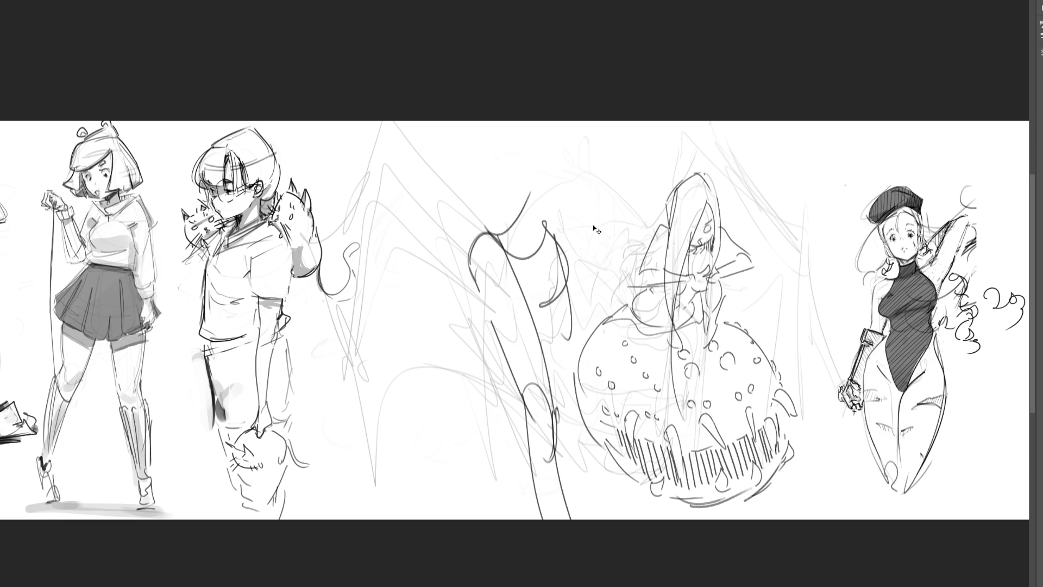
{"action": "key", "text": "ctrl+z"}
{"action": "key", "text": "ctrl+z"}
{"action": "key", "text": "ctrl+z"}
{"action": "mouse_move", "coordinate": [497, 239]}
{"action": "left_mouse_down"}
{"action": "mouse_move", "coordinate": [536, 223]}
{"action": "mouse_move", "coordinate": [540, 267]}
{"action": "left_mouse_up"}
{"action": "left_click_drag", "start_coordinate": [539, 220], "coordinate": [575, 369]}
{"action": "left_click_drag", "start_coordinate": [522, 282], "coordinate": [566, 356]}
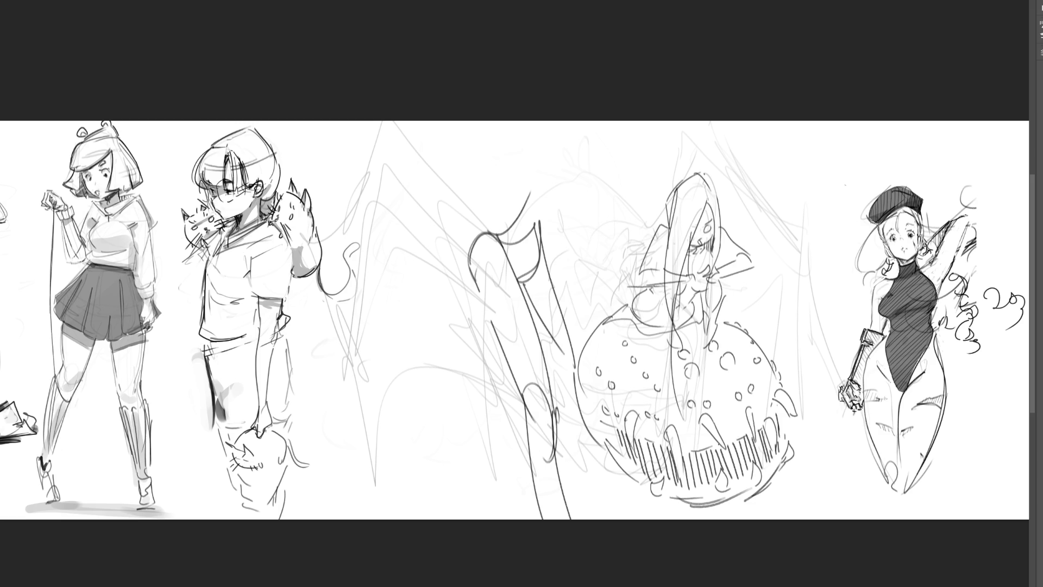
{"action": "left_click_drag", "start_coordinate": [538, 224], "coordinate": [581, 343]}
{"action": "left_click_drag", "start_coordinate": [528, 269], "coordinate": [580, 404]}
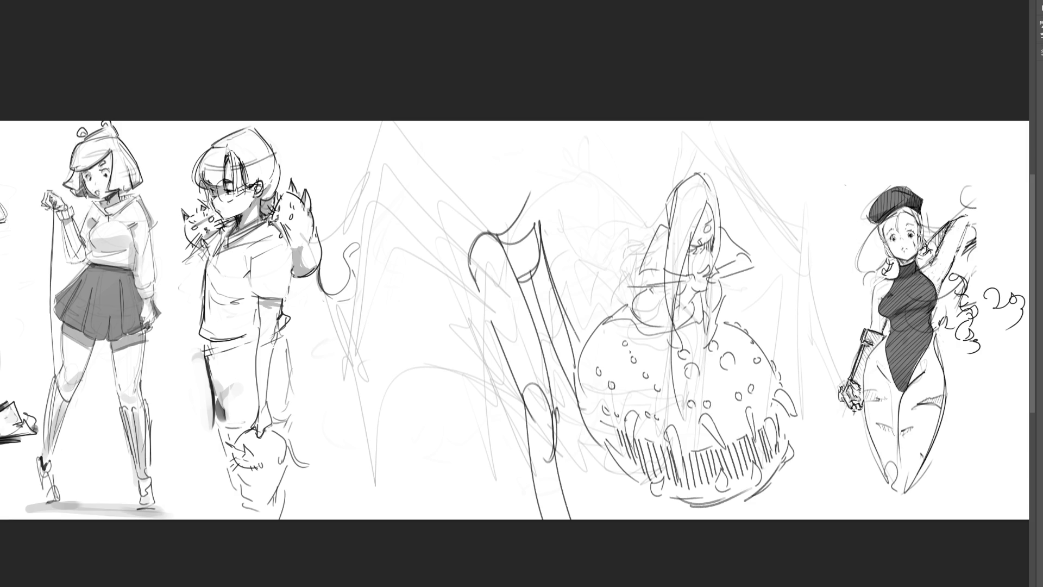
Draw a long segmented leg curving up to the right of the dress.
{"action": "mouse_move", "coordinate": [734, 314]}
{"action": "left_mouse_down"}
{"action": "mouse_move", "coordinate": [780, 192]}
{"action": "mouse_move", "coordinate": [839, 233]}
{"action": "left_mouse_up"}
{"action": "left_click_drag", "start_coordinate": [783, 188], "coordinate": [792, 199]}
{"action": "mouse_move", "coordinate": [813, 205]}
{"action": "left_mouse_down"}
{"action": "mouse_move", "coordinate": [864, 193]}
{"action": "mouse_move", "coordinate": [863, 217]}
{"action": "left_mouse_up"}
{"action": "left_click_drag", "start_coordinate": [851, 227], "coordinate": [850, 239]}
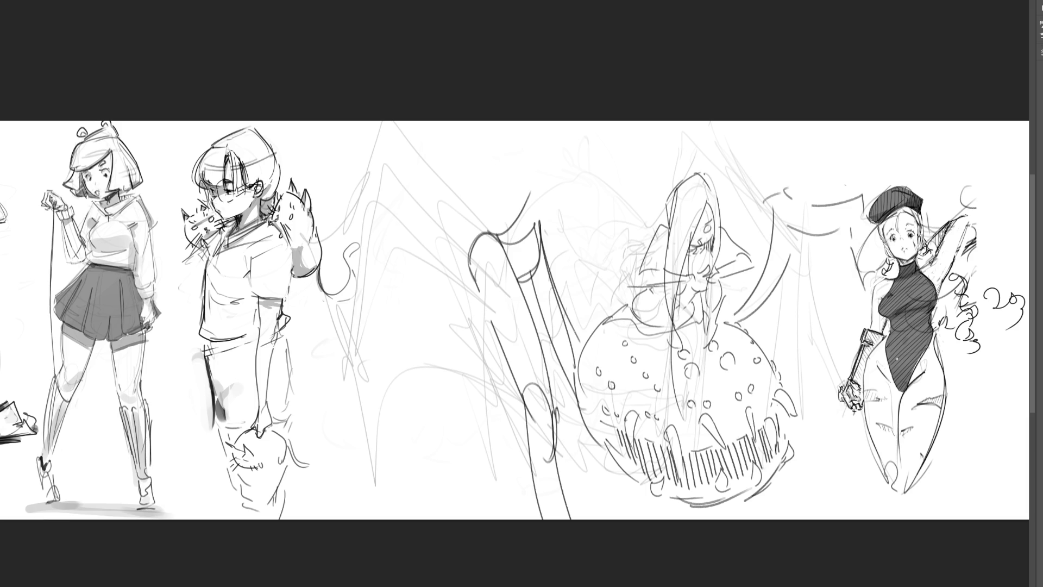
{"action": "left_click_drag", "start_coordinate": [532, 301], "coordinate": [530, 324]}
Sweep a large leg down the left side, ending in claw tips.
{"action": "mouse_move", "coordinate": [480, 218]}
{"action": "left_mouse_down"}
{"action": "mouse_move", "coordinate": [478, 202]}
{"action": "mouse_move", "coordinate": [496, 214]}
{"action": "mouse_move", "coordinate": [433, 171]}
{"action": "mouse_move", "coordinate": [404, 193]}
{"action": "mouse_move", "coordinate": [461, 217]}
{"action": "left_mouse_up"}
{"action": "key", "text": "ctrl+z"}
{"action": "key", "text": "ctrl+z"}
{"action": "key", "text": "ctrl+z"}
{"action": "mouse_move", "coordinate": [407, 153]}
{"action": "left_mouse_down"}
{"action": "mouse_move", "coordinate": [479, 221]}
{"action": "mouse_move", "coordinate": [469, 188]}
{"action": "mouse_move", "coordinate": [480, 195]}
{"action": "left_mouse_up"}
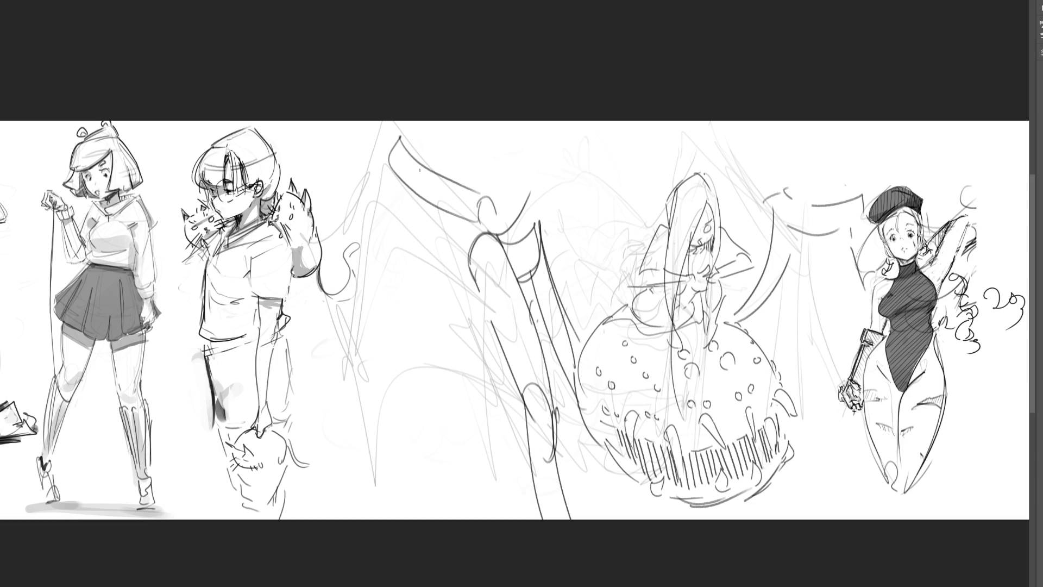
{"action": "left_click_drag", "start_coordinate": [398, 130], "coordinate": [335, 250]}
{"action": "left_click_drag", "start_coordinate": [395, 181], "coordinate": [336, 264]}
{"action": "mouse_move", "coordinate": [336, 264]}
{"action": "left_mouse_down"}
{"action": "mouse_move", "coordinate": [365, 255]}
{"action": "mouse_move", "coordinate": [372, 383]}
{"action": "left_mouse_up"}
{"action": "left_click_drag", "start_coordinate": [351, 263], "coordinate": [383, 404]}
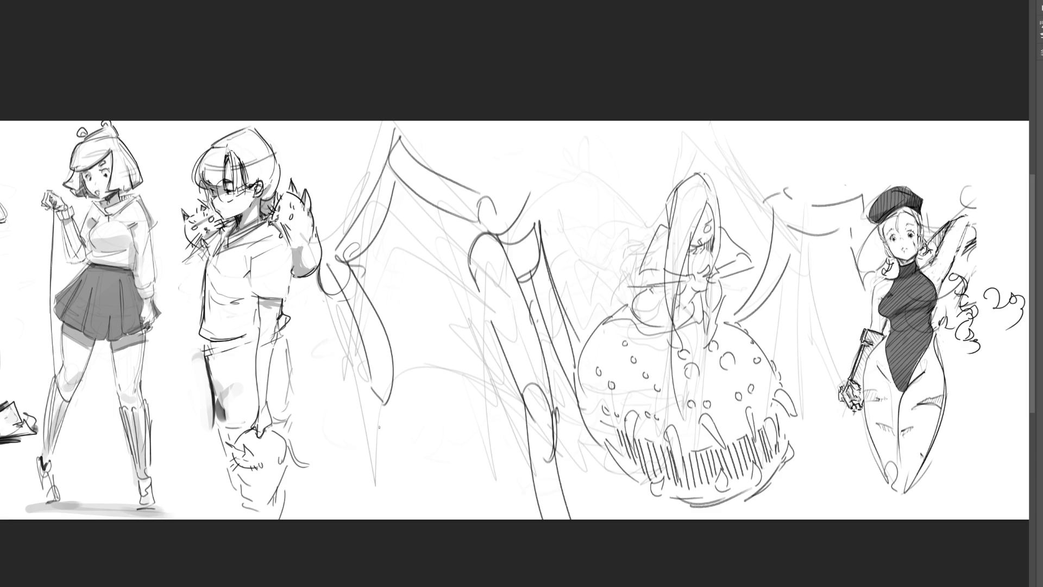
{"action": "mouse_move", "coordinate": [383, 402]}
{"action": "left_mouse_down"}
{"action": "mouse_move", "coordinate": [371, 419]}
{"action": "mouse_move", "coordinate": [387, 474]}
{"action": "left_mouse_up"}
{"action": "left_click_drag", "start_coordinate": [373, 406], "coordinate": [385, 467]}
Ink more leg lines and a leg segment near the top centre.
{"action": "mouse_move", "coordinate": [471, 125]}
{"action": "left_mouse_down"}
{"action": "mouse_move", "coordinate": [523, 186]}
{"action": "mouse_move", "coordinate": [453, 145]}
{"action": "mouse_move", "coordinate": [473, 170]}
{"action": "left_mouse_up"}
{"action": "mouse_move", "coordinate": [498, 179]}
{"action": "left_mouse_down"}
{"action": "mouse_move", "coordinate": [523, 187]}
{"action": "mouse_move", "coordinate": [539, 236]}
{"action": "left_mouse_up"}
{"action": "left_click_drag", "start_coordinate": [533, 194], "coordinate": [528, 220]}
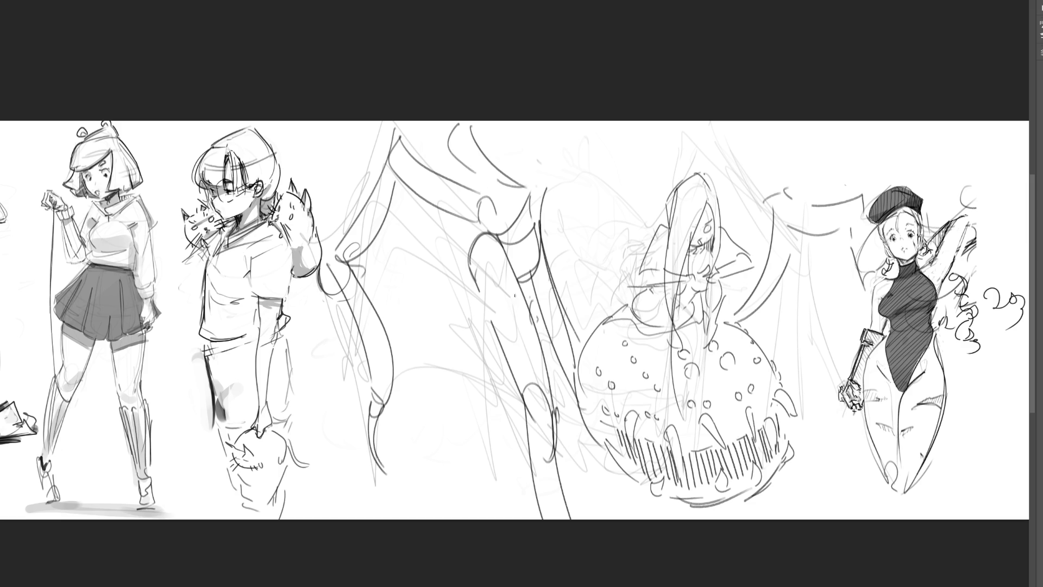
{"action": "left_click_drag", "start_coordinate": [437, 125], "coordinate": [383, 254]}
Extend additional left legs downward toward their tips and add short detail marks.
{"action": "mouse_move", "coordinate": [431, 219]}
{"action": "left_mouse_down"}
{"action": "mouse_move", "coordinate": [402, 251]}
{"action": "mouse_move", "coordinate": [430, 326]}
{"action": "left_mouse_up"}
{"action": "mouse_move", "coordinate": [400, 258]}
{"action": "left_mouse_down"}
{"action": "mouse_move", "coordinate": [424, 276]}
{"action": "mouse_move", "coordinate": [453, 358]}
{"action": "left_mouse_up"}
{"action": "mouse_move", "coordinate": [432, 303]}
{"action": "left_mouse_down"}
{"action": "mouse_move", "coordinate": [443, 361]}
{"action": "mouse_move", "coordinate": [425, 404]}
{"action": "left_mouse_up"}
{"action": "left_click_drag", "start_coordinate": [441, 367], "coordinate": [427, 415]}
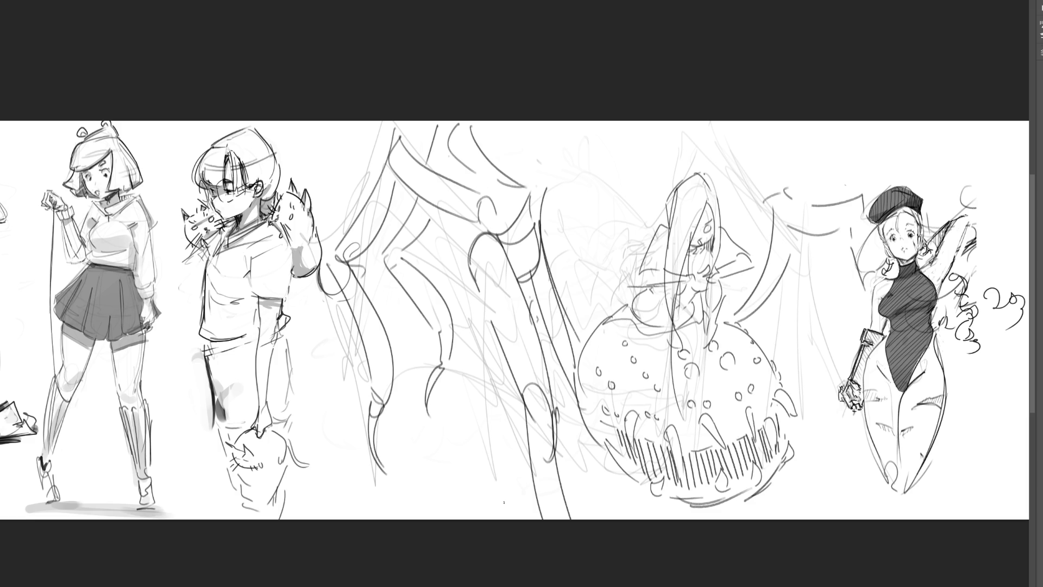
{"action": "left_click_drag", "start_coordinate": [383, 279], "coordinate": [377, 309]}
{"action": "left_click_drag", "start_coordinate": [435, 249], "coordinate": [412, 268]}
{"action": "left_click_drag", "start_coordinate": [440, 222], "coordinate": [418, 242]}
{"action": "left_click_drag", "start_coordinate": [373, 356], "coordinate": [374, 367]}
Draw a thorny claw with a small hook on the middle leg.
{"action": "mouse_move", "coordinate": [492, 372]}
{"action": "left_mouse_down"}
{"action": "mouse_move", "coordinate": [478, 395]}
{"action": "mouse_move", "coordinate": [496, 399]}
{"action": "left_mouse_up"}
{"action": "mouse_move", "coordinate": [491, 371]}
{"action": "left_mouse_down"}
{"action": "mouse_move", "coordinate": [496, 397]}
{"action": "mouse_move", "coordinate": [502, 390]}
{"action": "mouse_move", "coordinate": [491, 429]}
{"action": "left_mouse_up"}
{"action": "mouse_move", "coordinate": [501, 394]}
{"action": "left_mouse_down"}
{"action": "mouse_move", "coordinate": [494, 436]}
{"action": "mouse_move", "coordinate": [520, 501]}
{"action": "left_mouse_up"}
{"action": "left_click_drag", "start_coordinate": [504, 438], "coordinate": [512, 489]}
{"action": "left_click_drag", "start_coordinate": [498, 373], "coordinate": [520, 400]}
{"action": "mouse_move", "coordinate": [491, 347]}
{"action": "left_mouse_down"}
{"action": "mouse_move", "coordinate": [487, 368]}
{"action": "mouse_move", "coordinate": [496, 368]}
{"action": "left_mouse_up"}
{"action": "left_click_drag", "start_coordinate": [488, 358], "coordinate": [480, 476]}
{"action": "left_click_drag", "start_coordinate": [479, 434], "coordinate": [481, 476]}
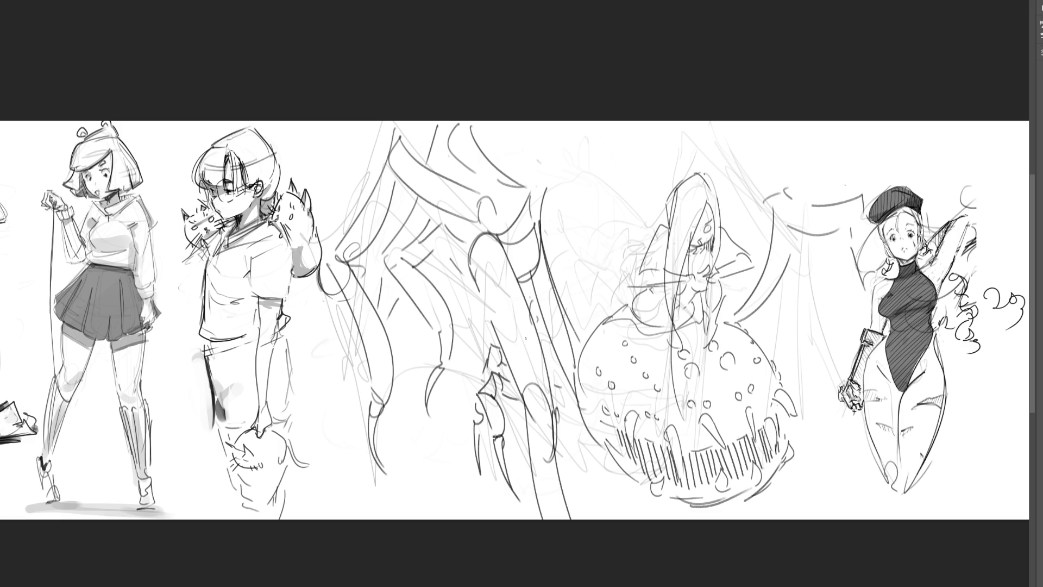
Draw curly, wavy claws to the right of the mushroom dress.
{"action": "mouse_move", "coordinate": [763, 339]}
{"action": "left_mouse_down"}
{"action": "mouse_move", "coordinate": [779, 315]}
{"action": "mouse_move", "coordinate": [781, 350]}
{"action": "mouse_move", "coordinate": [807, 343]}
{"action": "mouse_move", "coordinate": [830, 420]}
{"action": "left_mouse_up"}
{"action": "left_click_drag", "start_coordinate": [817, 376], "coordinate": [809, 400]}
{"action": "left_click_drag", "start_coordinate": [780, 358], "coordinate": [795, 361]}
{"action": "left_click_drag", "start_coordinate": [790, 356], "coordinate": [796, 385]}
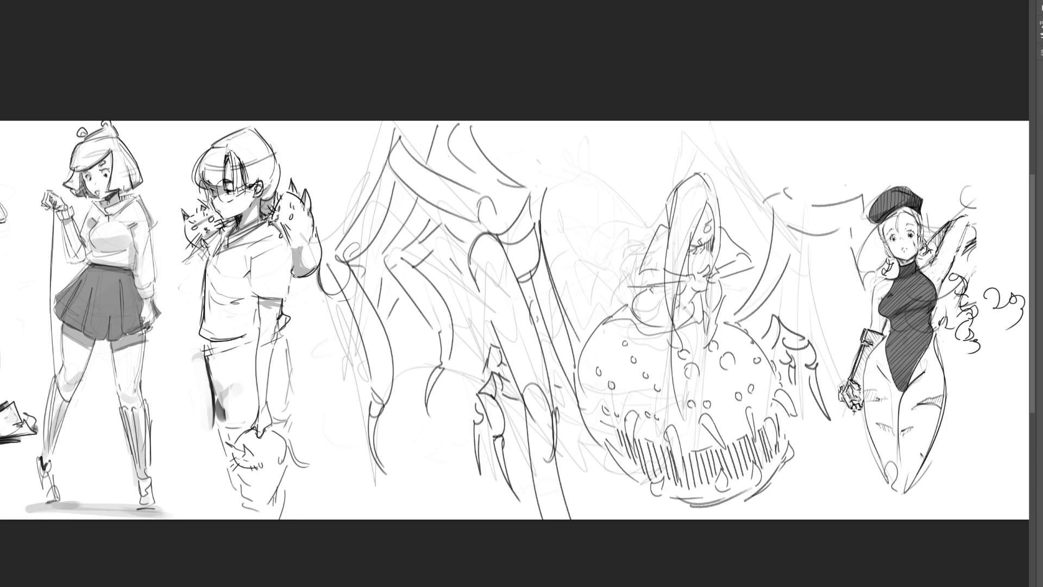
Arc segmented legs over and down the right of the long-haired figure.
{"action": "left_click_drag", "start_coordinate": [732, 291], "coordinate": [724, 303]}
{"action": "mouse_move", "coordinate": [738, 211]}
{"action": "left_mouse_down"}
{"action": "mouse_move", "coordinate": [731, 233]}
{"action": "mouse_move", "coordinate": [752, 183]}
{"action": "left_mouse_up"}
{"action": "mouse_move", "coordinate": [753, 196]}
{"action": "left_mouse_down"}
{"action": "mouse_move", "coordinate": [759, 237]}
{"action": "mouse_move", "coordinate": [768, 175]}
{"action": "mouse_move", "coordinate": [819, 182]}
{"action": "left_mouse_up"}
{"action": "left_click_drag", "start_coordinate": [830, 145], "coordinate": [843, 183]}
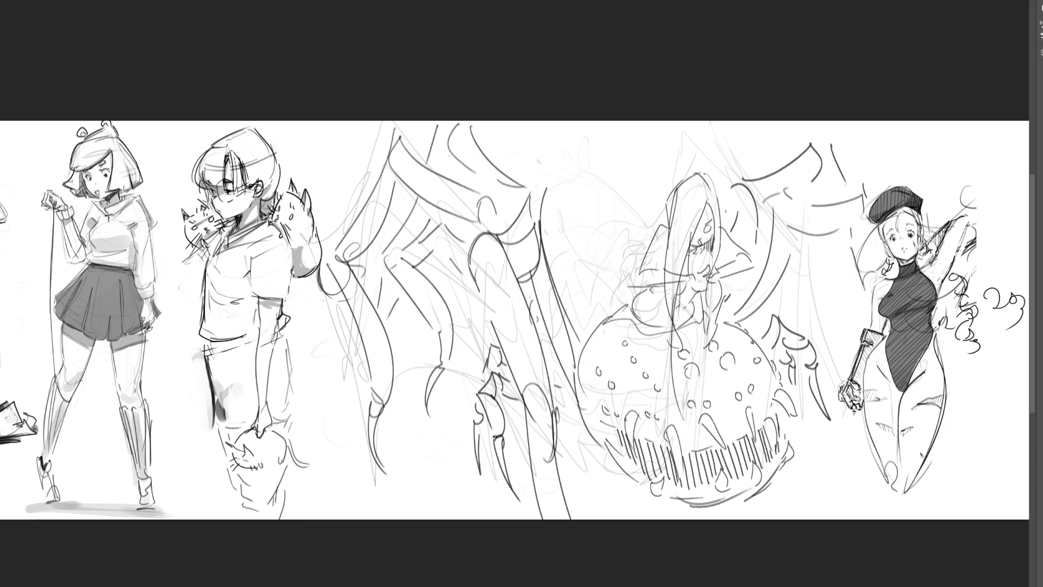
{"action": "mouse_move", "coordinate": [716, 173]}
{"action": "left_mouse_down"}
{"action": "mouse_move", "coordinate": [765, 130]}
{"action": "mouse_move", "coordinate": [768, 167]}
{"action": "left_mouse_up"}
{"action": "mouse_move", "coordinate": [794, 252]}
{"action": "left_mouse_down"}
{"action": "mouse_move", "coordinate": [813, 246]}
{"action": "mouse_move", "coordinate": [816, 264]}
{"action": "left_mouse_up"}
{"action": "mouse_move", "coordinate": [797, 257]}
{"action": "left_mouse_down"}
{"action": "mouse_move", "coordinate": [792, 305]}
{"action": "mouse_move", "coordinate": [809, 311]}
{"action": "mouse_move", "coordinate": [832, 369]}
{"action": "left_mouse_up"}
{"action": "left_click_drag", "start_coordinate": [812, 311], "coordinate": [837, 361]}
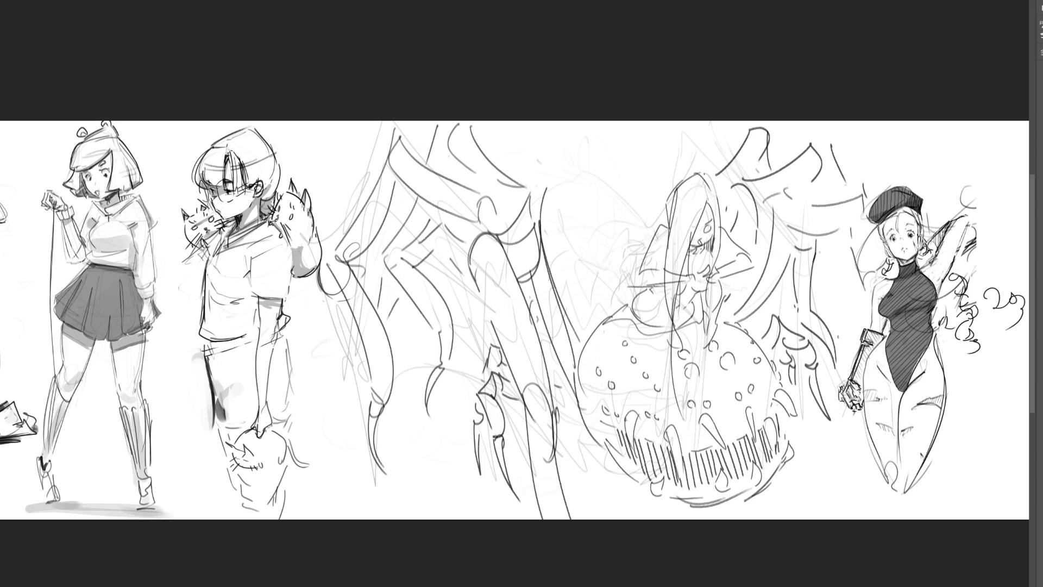
{"action": "key", "text": "ctrl+z"}
{"action": "mouse_move", "coordinate": [811, 310]}
{"action": "left_mouse_down"}
{"action": "mouse_move", "coordinate": [815, 319]}
{"action": "mouse_move", "coordinate": [801, 325]}
{"action": "left_mouse_up"}
{"action": "left_click_drag", "start_coordinate": [810, 314], "coordinate": [825, 350]}
Add vertical bristle strokes across the spider's top.
{"action": "left_click_drag", "start_coordinate": [587, 263], "coordinate": [588, 294]}
{"action": "mouse_move", "coordinate": [586, 211]}
{"action": "left_mouse_down"}
{"action": "mouse_move", "coordinate": [589, 292]}
{"action": "mouse_move", "coordinate": [616, 276]}
{"action": "left_mouse_up"}
{"action": "left_click_drag", "start_coordinate": [618, 222], "coordinate": [624, 274]}
{"action": "left_click_drag", "start_coordinate": [608, 145], "coordinate": [606, 202]}
{"action": "left_click_drag", "start_coordinate": [636, 166], "coordinate": [639, 233]}
{"action": "mouse_move", "coordinate": [569, 206]}
{"action": "left_mouse_down"}
{"action": "mouse_move", "coordinate": [566, 176]}
{"action": "mouse_move", "coordinate": [570, 211]}
{"action": "left_mouse_up"}
{"action": "left_click_drag", "start_coordinate": [570, 229], "coordinate": [554, 235]}
{"action": "mouse_move", "coordinate": [531, 140]}
{"action": "left_mouse_down"}
{"action": "mouse_move", "coordinate": [547, 180]}
{"action": "mouse_move", "coordinate": [545, 169]}
{"action": "left_mouse_up"}
{"action": "mouse_move", "coordinate": [568, 139]}
{"action": "left_mouse_down"}
{"action": "mouse_move", "coordinate": [568, 165]}
{"action": "mouse_move", "coordinate": [570, 151]}
{"action": "left_mouse_up"}
{"action": "mouse_move", "coordinate": [657, 121]}
{"action": "left_mouse_down"}
{"action": "mouse_move", "coordinate": [658, 169]}
{"action": "mouse_move", "coordinate": [688, 166]}
{"action": "left_mouse_up"}
Add diagonal bristles along the top edge and parallel curves below the body.
{"action": "left_click_drag", "start_coordinate": [716, 123], "coordinate": [714, 169]}
{"action": "key", "text": "ctrl+z"}
{"action": "key", "text": "ctrl+z"}
{"action": "left_click_drag", "start_coordinate": [689, 131], "coordinate": [671, 173]}
{"action": "left_click_drag", "start_coordinate": [625, 137], "coordinate": [629, 159]}
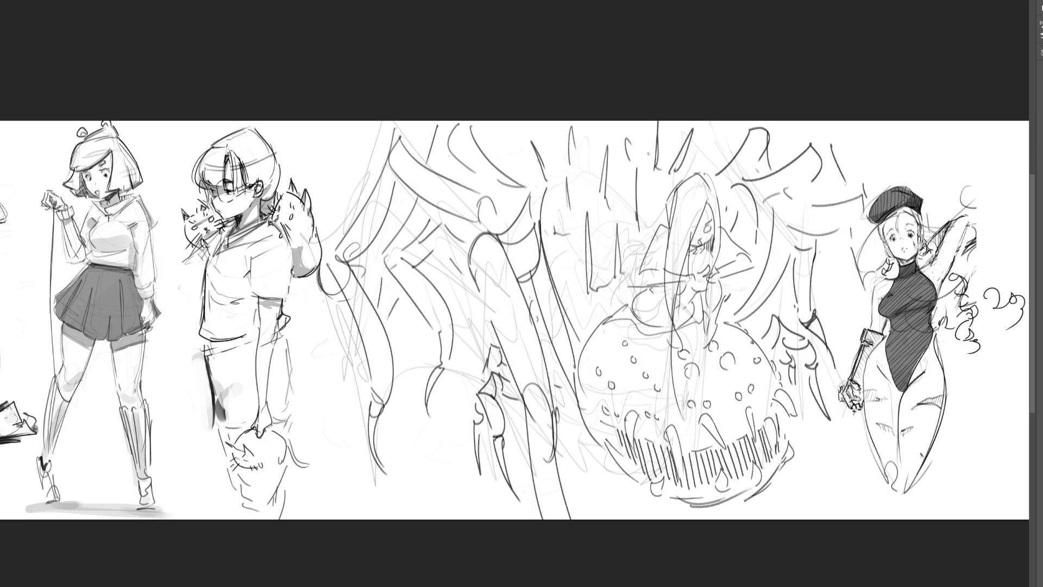
{"action": "left_click_drag", "start_coordinate": [720, 185], "coordinate": [742, 219]}
{"action": "key", "text": "ctrl+z"}
{"action": "key", "text": "ctrl+z"}
{"action": "key", "text": "ctrl+z"}
{"action": "left_click_drag", "start_coordinate": [686, 153], "coordinate": [679, 184]}
{"action": "left_click_drag", "start_coordinate": [634, 123], "coordinate": [635, 146]}
{"action": "left_click_drag", "start_coordinate": [731, 198], "coordinate": [721, 221]}
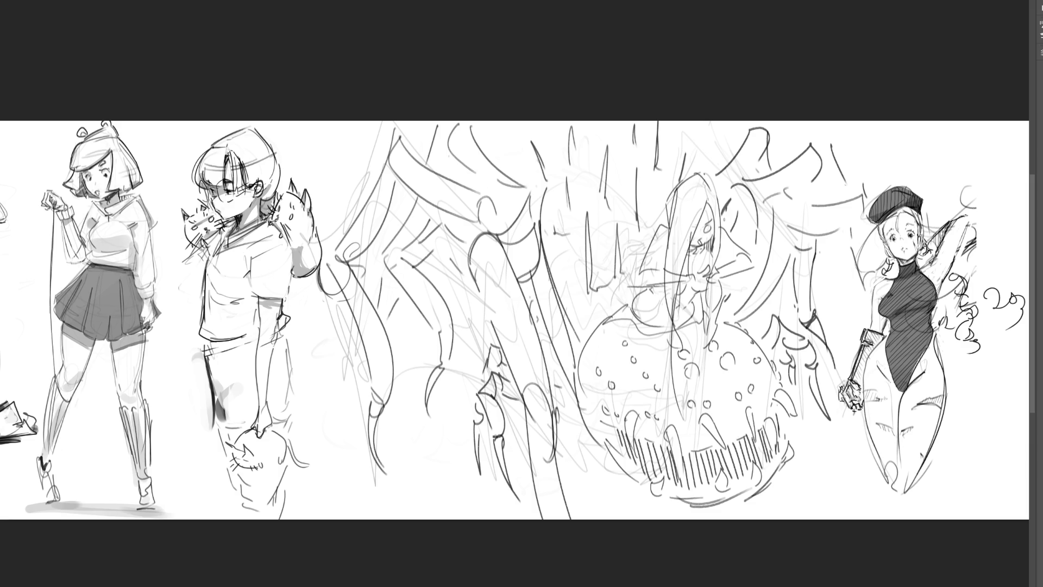
{"action": "left_click_drag", "start_coordinate": [565, 302], "coordinate": [584, 289]}
{"action": "left_click_drag", "start_coordinate": [681, 121], "coordinate": [701, 151]}
{"action": "left_click_drag", "start_coordinate": [564, 460], "coordinate": [627, 472]}
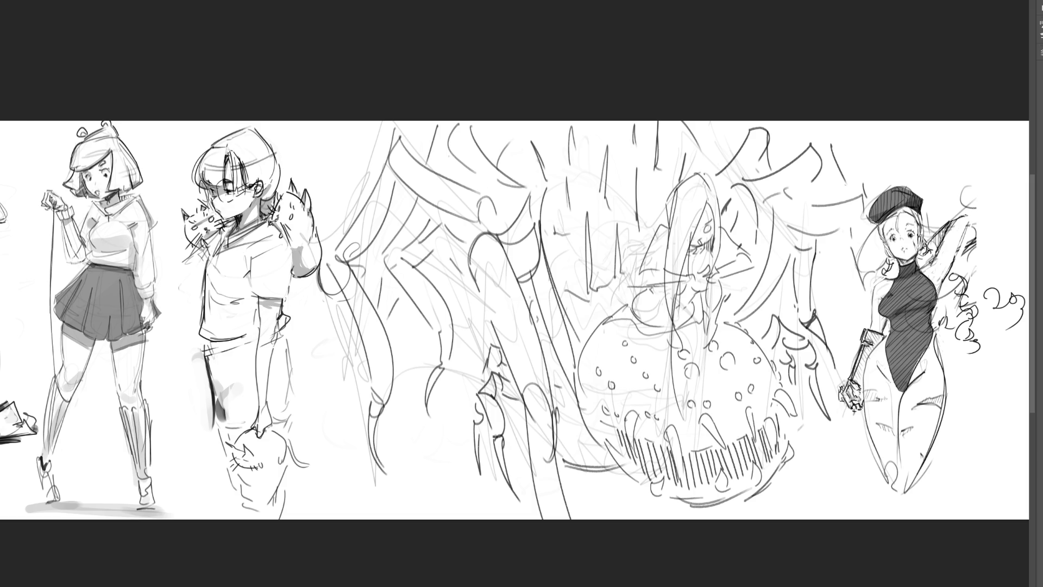
Flip the spider drawing horizontally, cancel a trial tilt, and deselect.
{"action": "key", "text": "ctrl+shift+h"}
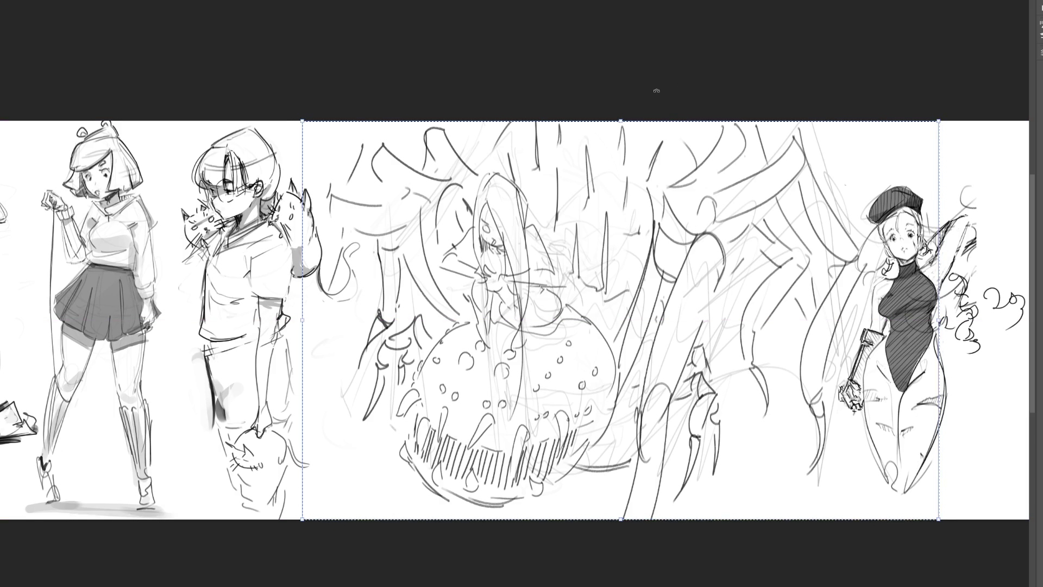
{"action": "key", "text": "ctrl+t"}
{"action": "left_click_drag", "start_coordinate": [659, 89], "coordinate": [644, 86]}
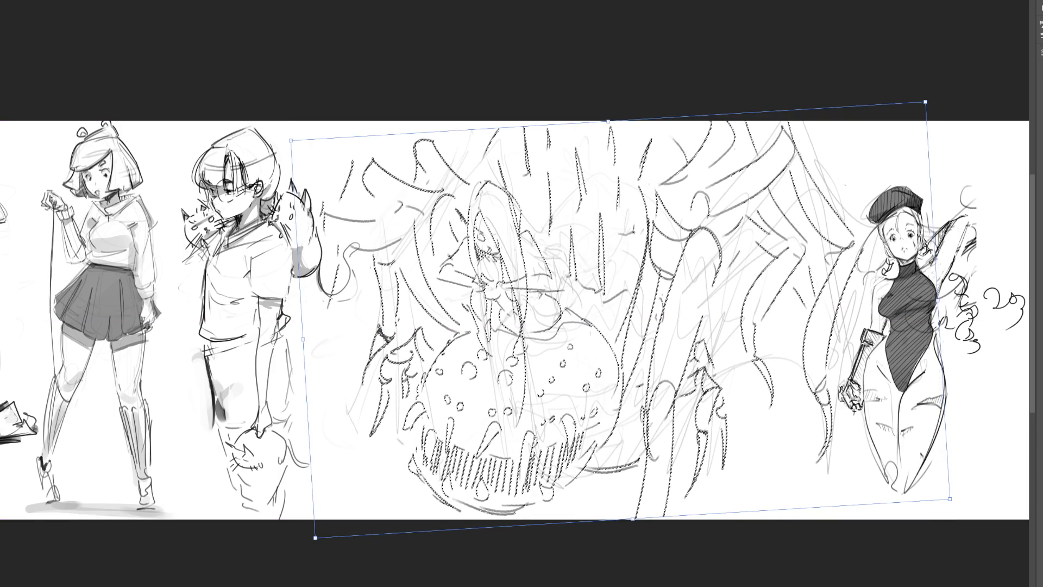
{"action": "key", "text": "Escape"}
{"action": "key", "text": "ctrl+d"}
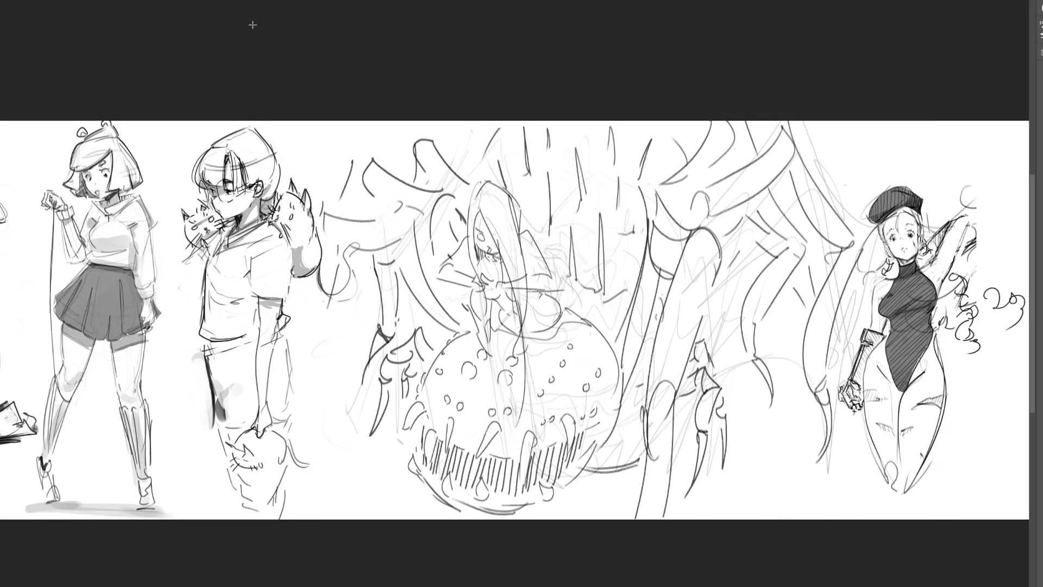
Marquee and slightly scale the central spider girl, then begin a leg curve at left.
{"action": "left_click_drag", "start_coordinate": [947, 520], "coordinate": [253, 120]}
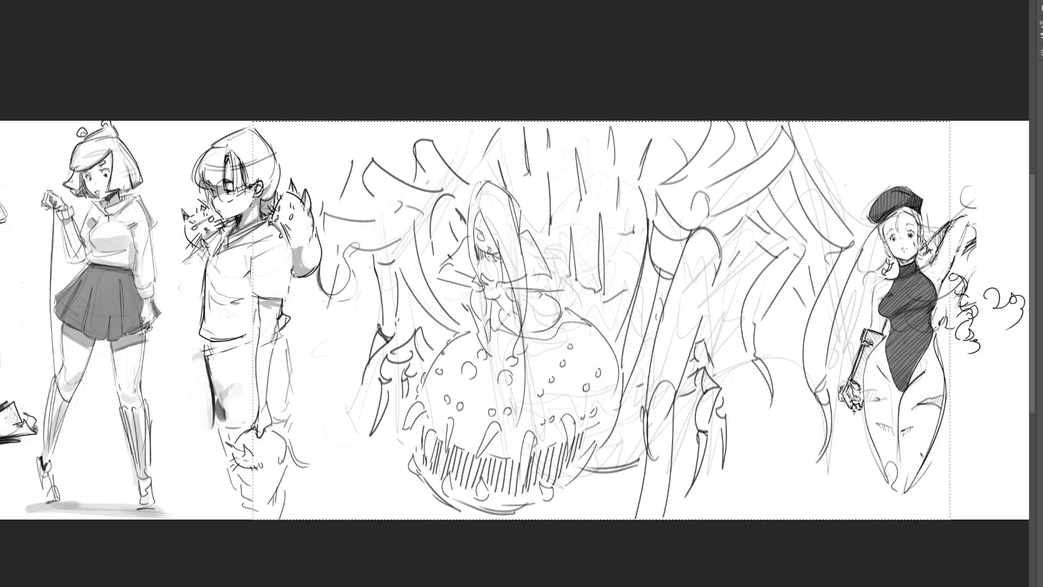
{"action": "key", "text": "ctrl+z"}
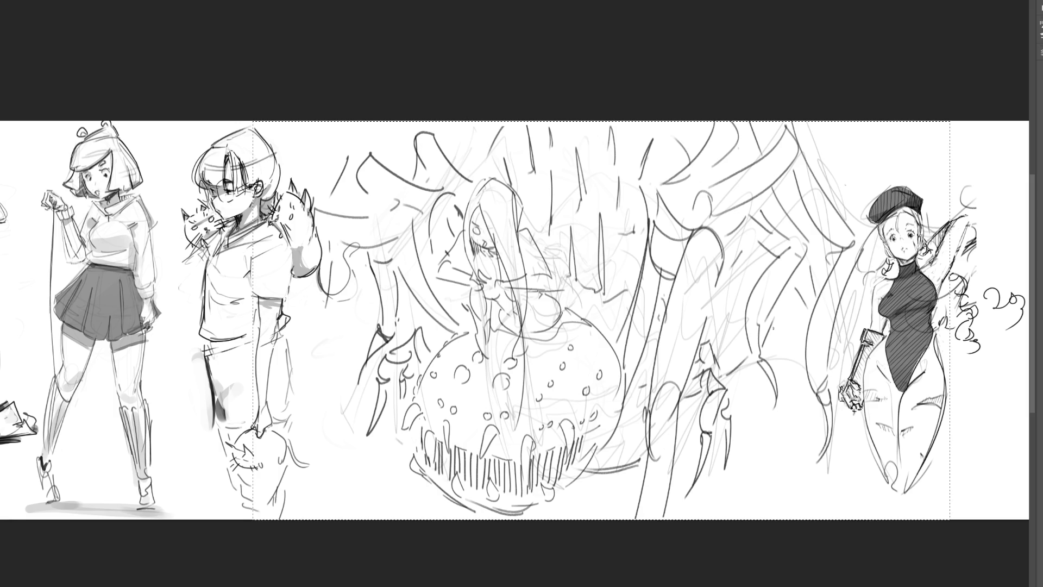
{"action": "mouse_move", "coordinate": [329, 251]}
{"action": "left_mouse_down"}
{"action": "mouse_move", "coordinate": [291, 355]}
{"action": "mouse_move", "coordinate": [338, 469]}
{"action": "left_mouse_up"}
Draw a long diagonal leg down the left and select the wide middle area.
{"action": "left_click_drag", "start_coordinate": [268, 375], "coordinate": [336, 480]}
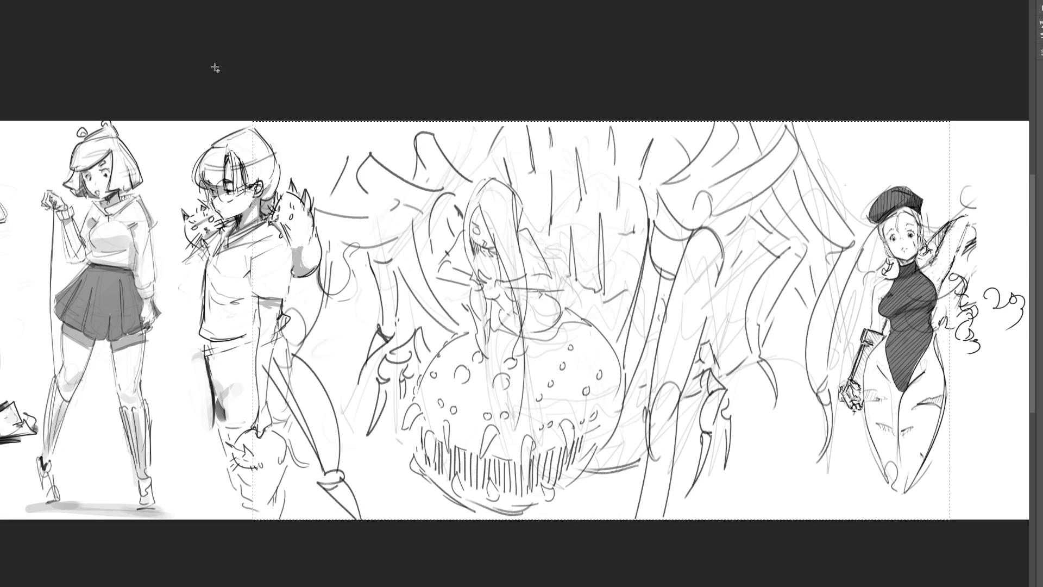
{"action": "mouse_move", "coordinate": [235, 63]}
{"action": "left_mouse_down"}
{"action": "mouse_move", "coordinate": [971, 569]}
{"action": "mouse_move", "coordinate": [950, 568]}
{"action": "left_mouse_up"}
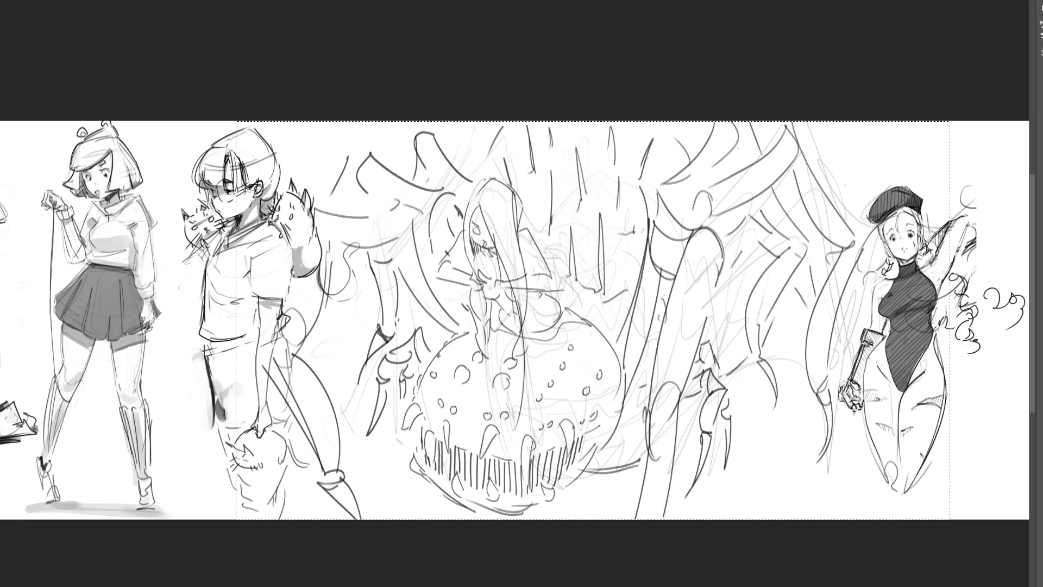
Nudge the selected spider-girl sketch slightly, then deselect.
{"action": "key", "text": "ctrl+z"}
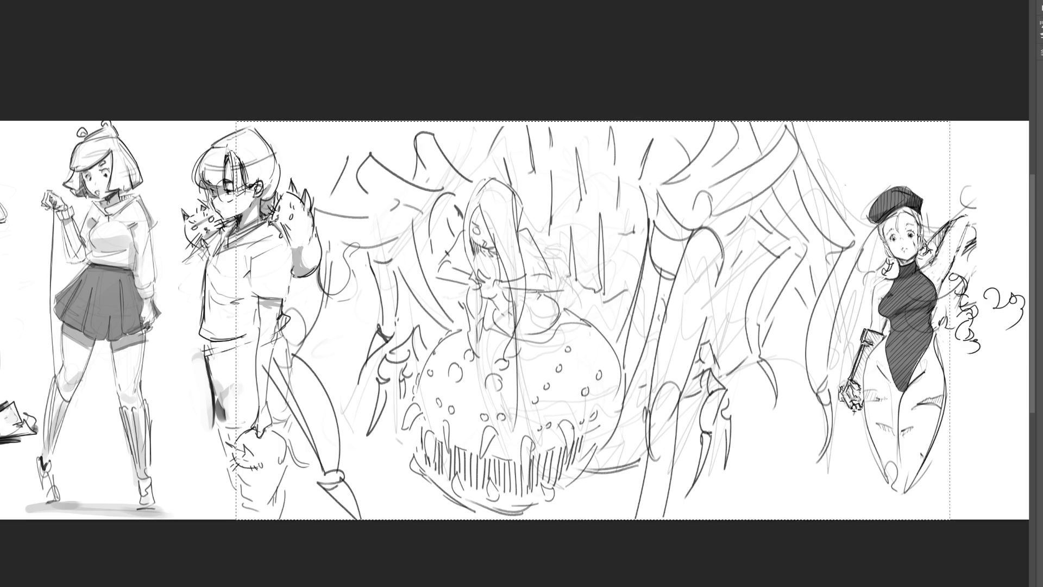
{"action": "key", "text": "ctrl+d"}
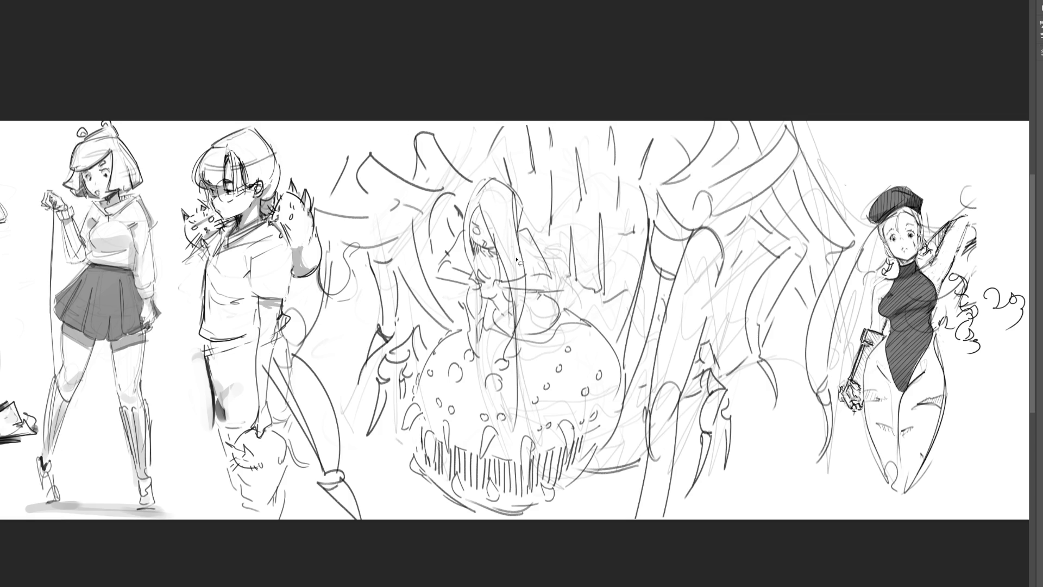
Select small gaps around the figure's hair, chest, left side and upper legs.
{"action": "left_click_drag", "start_coordinate": [517, 273], "coordinate": [514, 271]}
{"action": "mouse_move", "coordinate": [532, 284]}
{"action": "left_mouse_down"}
{"action": "mouse_move", "coordinate": [559, 234]}
{"action": "mouse_move", "coordinate": [549, 265]}
{"action": "left_mouse_up"}
{"action": "mouse_move", "coordinate": [545, 306]}
{"action": "left_mouse_down"}
{"action": "mouse_move", "coordinate": [550, 327]}
{"action": "mouse_move", "coordinate": [572, 331]}
{"action": "mouse_move", "coordinate": [532, 365]}
{"action": "left_mouse_up"}
{"action": "left_click_drag", "start_coordinate": [568, 402], "coordinate": [563, 407]}
{"action": "left_click_drag", "start_coordinate": [513, 450], "coordinate": [506, 431]}
{"action": "mouse_move", "coordinate": [488, 396]}
{"action": "left_mouse_down"}
{"action": "mouse_move", "coordinate": [478, 407]}
{"action": "mouse_move", "coordinate": [492, 337]}
{"action": "mouse_move", "coordinate": [497, 347]}
{"action": "left_mouse_up"}
{"action": "mouse_move", "coordinate": [412, 243]}
{"action": "left_mouse_down"}
{"action": "mouse_move", "coordinate": [409, 251]}
{"action": "mouse_move", "coordinate": [429, 244]}
{"action": "mouse_move", "coordinate": [444, 226]}
{"action": "left_mouse_up"}
{"action": "left_click_drag", "start_coordinate": [450, 172], "coordinate": [459, 184]}
{"action": "left_click_drag", "start_coordinate": [474, 142], "coordinate": [478, 128]}
Add gaps between the right-hand legs and beside the right figure, then deselect.
{"action": "left_click_drag", "start_coordinate": [706, 252], "coordinate": [682, 337]}
{"action": "left_click_drag", "start_coordinate": [755, 233], "coordinate": [734, 250]}
{"action": "left_click_drag", "start_coordinate": [779, 209], "coordinate": [769, 225]}
{"action": "left_click_drag", "start_coordinate": [812, 135], "coordinate": [844, 177]}
{"action": "mouse_move", "coordinate": [858, 232]}
{"action": "left_mouse_down"}
{"action": "mouse_move", "coordinate": [844, 285]}
{"action": "mouse_move", "coordinate": [836, 272]}
{"action": "left_mouse_up"}
{"action": "mouse_move", "coordinate": [821, 234]}
{"action": "left_mouse_down"}
{"action": "mouse_move", "coordinate": [804, 180]}
{"action": "mouse_move", "coordinate": [826, 211]}
{"action": "left_mouse_up"}
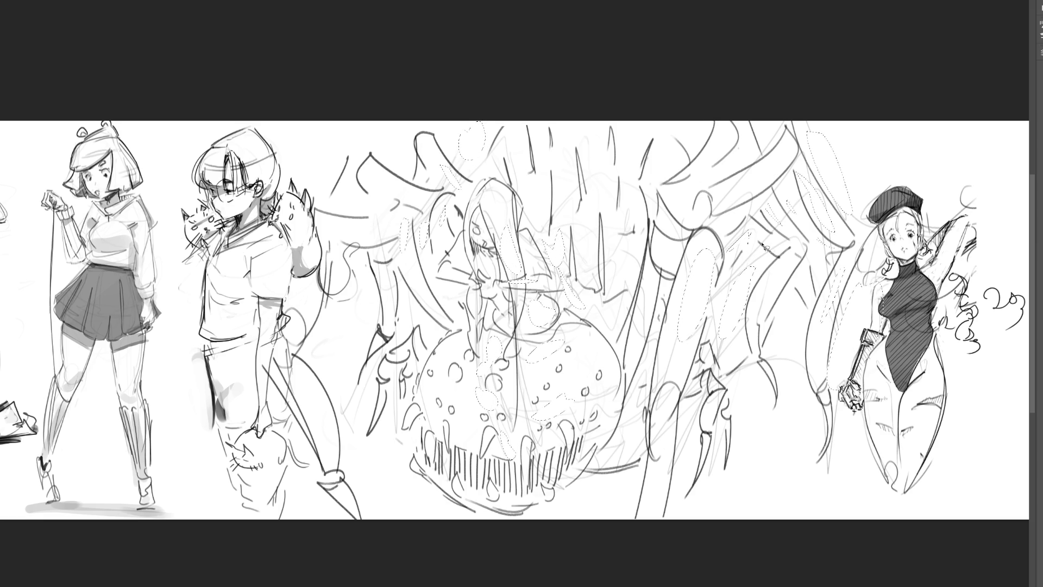
{"action": "key", "text": "ctrl+d"}
Lasso the spider silhouette including the left claw and paint it soft grey.
{"action": "key", "text": "ctrl+z"}
{"action": "key", "text": "ctrl+shift+z"}
{"action": "mouse_move", "coordinate": [731, 60]}
{"action": "left_mouse_down"}
{"action": "mouse_move", "coordinate": [778, 215]}
{"action": "mouse_move", "coordinate": [630, 399]}
{"action": "mouse_move", "coordinate": [537, 127]}
{"action": "mouse_move", "coordinate": [478, 304]}
{"action": "mouse_move", "coordinate": [598, 427]}
{"action": "mouse_move", "coordinate": [723, 380]}
{"action": "mouse_move", "coordinate": [693, 149]}
{"action": "mouse_move", "coordinate": [455, 274]}
{"action": "mouse_move", "coordinate": [422, 400]}
{"action": "mouse_move", "coordinate": [612, 473]}
{"action": "mouse_move", "coordinate": [591, 338]}
{"action": "mouse_move", "coordinate": [415, 462]}
{"action": "mouse_move", "coordinate": [611, 429]}
{"action": "mouse_move", "coordinate": [701, 435]}
{"action": "mouse_move", "coordinate": [717, 413]}
{"action": "mouse_move", "coordinate": [730, 380]}
{"action": "mouse_move", "coordinate": [558, 207]}
{"action": "mouse_move", "coordinate": [771, 122]}
{"action": "mouse_move", "coordinate": [876, 232]}
{"action": "mouse_move", "coordinate": [837, 239]}
{"action": "mouse_move", "coordinate": [820, 391]}
{"action": "mouse_move", "coordinate": [822, 283]}
{"action": "mouse_move", "coordinate": [779, 346]}
{"action": "mouse_move", "coordinate": [764, 292]}
{"action": "mouse_move", "coordinate": [760, 378]}
{"action": "mouse_move", "coordinate": [786, 278]}
{"action": "mouse_move", "coordinate": [806, 253]}
{"action": "mouse_move", "coordinate": [698, 285]}
{"action": "left_mouse_up"}
{"action": "mouse_move", "coordinate": [804, 370]}
{"action": "left_mouse_down"}
{"action": "mouse_move", "coordinate": [812, 478]}
{"action": "mouse_move", "coordinate": [839, 391]}
{"action": "left_mouse_up"}
{"action": "mouse_move", "coordinate": [677, 450]}
{"action": "left_mouse_down"}
{"action": "mouse_move", "coordinate": [647, 543]}
{"action": "mouse_move", "coordinate": [669, 434]}
{"action": "left_mouse_up"}
{"action": "mouse_move", "coordinate": [388, 363]}
{"action": "left_mouse_down"}
{"action": "mouse_move", "coordinate": [370, 435]}
{"action": "mouse_move", "coordinate": [410, 375]}
{"action": "left_mouse_up"}
{"action": "mouse_move", "coordinate": [410, 375]}
{"action": "left_mouse_down"}
{"action": "mouse_move", "coordinate": [431, 373]}
{"action": "mouse_move", "coordinate": [394, 361]}
{"action": "mouse_move", "coordinate": [361, 375]}
{"action": "mouse_move", "coordinate": [400, 309]}
{"action": "mouse_move", "coordinate": [425, 313]}
{"action": "mouse_move", "coordinate": [459, 274]}
{"action": "mouse_move", "coordinate": [340, 215]}
{"action": "mouse_move", "coordinate": [383, 255]}
{"action": "mouse_move", "coordinate": [369, 353]}
{"action": "mouse_move", "coordinate": [326, 304]}
{"action": "mouse_move", "coordinate": [305, 228]}
{"action": "mouse_move", "coordinate": [335, 223]}
{"action": "mouse_move", "coordinate": [272, 337]}
{"action": "mouse_move", "coordinate": [323, 489]}
{"action": "mouse_move", "coordinate": [356, 489]}
{"action": "mouse_move", "coordinate": [326, 385]}
{"action": "mouse_move", "coordinate": [358, 215]}
{"action": "mouse_move", "coordinate": [380, 215]}
{"action": "mouse_move", "coordinate": [353, 163]}
{"action": "mouse_move", "coordinate": [455, 181]}
{"action": "mouse_move", "coordinate": [451, 286]}
{"action": "mouse_move", "coordinate": [385, 190]}
{"action": "mouse_move", "coordinate": [418, 123]}
{"action": "mouse_move", "coordinate": [545, 211]}
{"action": "mouse_move", "coordinate": [419, 225]}
{"action": "mouse_move", "coordinate": [434, 288]}
{"action": "mouse_move", "coordinate": [402, 201]}
{"action": "mouse_move", "coordinate": [359, 159]}
{"action": "left_mouse_up"}
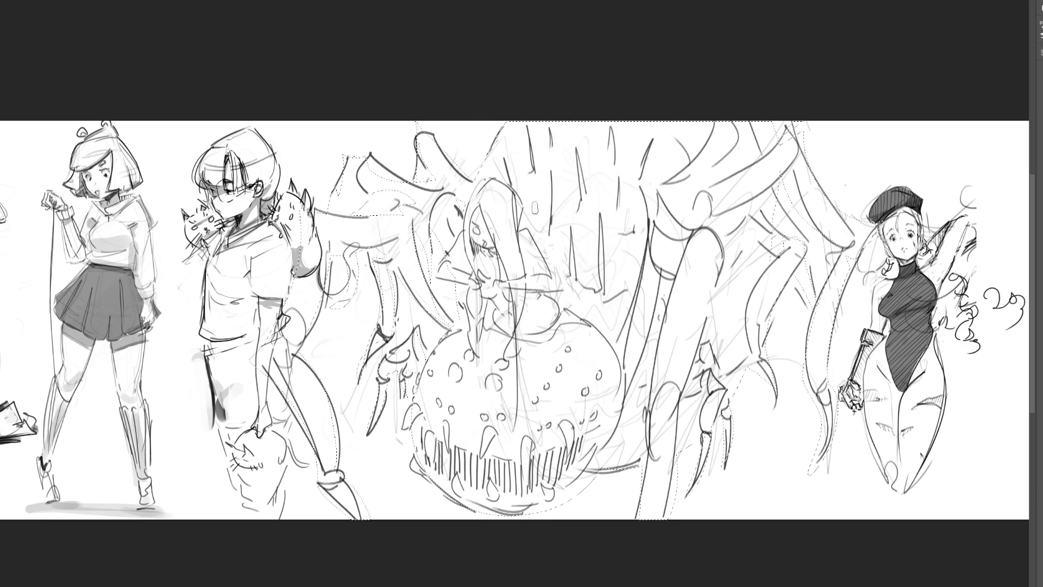
{"action": "mouse_move", "coordinate": [652, 163]}
{"action": "left_mouse_down"}
{"action": "mouse_move", "coordinate": [598, 271]}
{"action": "mouse_move", "coordinate": [353, 408]}
{"action": "left_mouse_up"}
{"action": "mouse_move", "coordinate": [761, 347]}
{"action": "left_mouse_down"}
{"action": "mouse_move", "coordinate": [489, 462]}
{"action": "mouse_move", "coordinate": [543, 500]}
{"action": "left_mouse_up"}
Paint the silhouette solid dark grey, deselect, and extend the right leg with a smaller brush.
{"action": "mouse_move", "coordinate": [185, 217]}
{"action": "left_mouse_down"}
{"action": "mouse_move", "coordinate": [116, 261]}
{"action": "mouse_move", "coordinate": [207, 413]}
{"action": "left_mouse_up"}
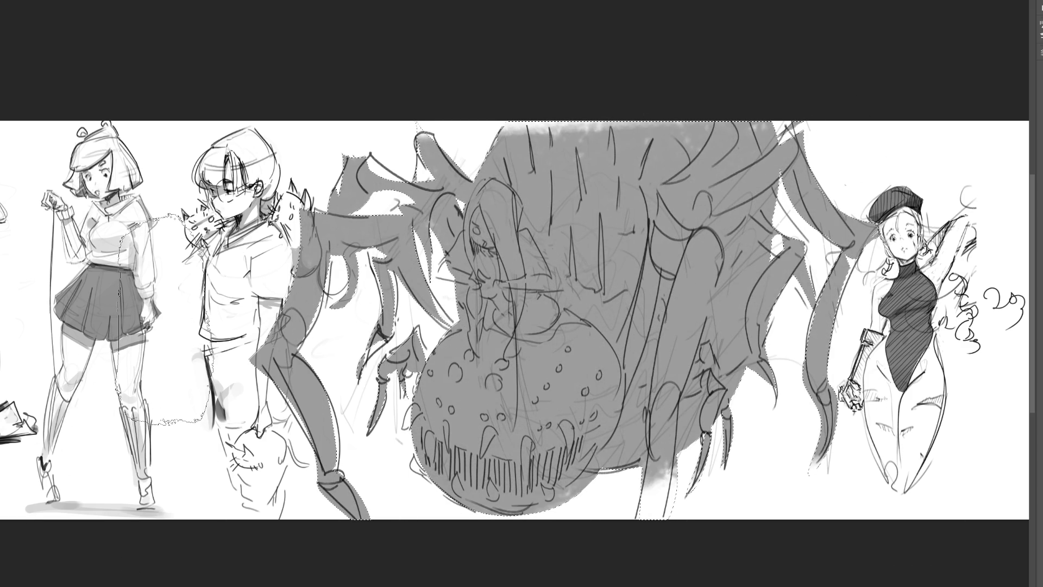
{"action": "mouse_move", "coordinate": [270, 142]}
{"action": "left_mouse_down"}
{"action": "mouse_move", "coordinate": [864, 290]}
{"action": "mouse_move", "coordinate": [185, 543]}
{"action": "left_mouse_up"}
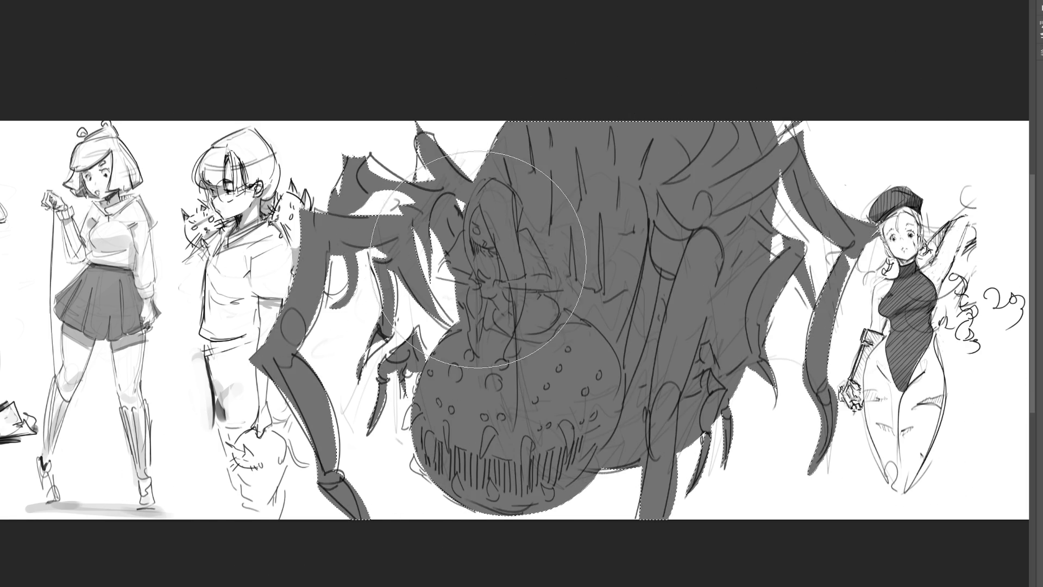
{"action": "key", "text": "ctrl+d"}
{"action": "key", "text": "bracketleft"}
{"action": "key", "text": "bracketleft"}
{"action": "key", "text": "bracketleft"}
{"action": "left_click_drag", "start_coordinate": [761, 173], "coordinate": [826, 318]}
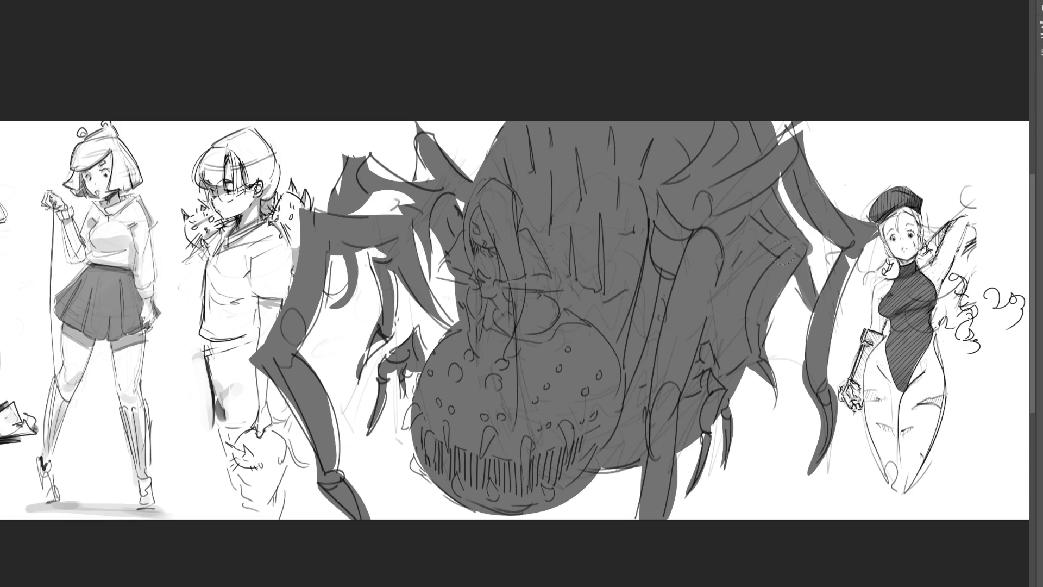
Fill white slivers in the right-side spider legs and slim the lower leg tip.
{"action": "left_click_drag", "start_coordinate": [781, 178], "coordinate": [791, 131]}
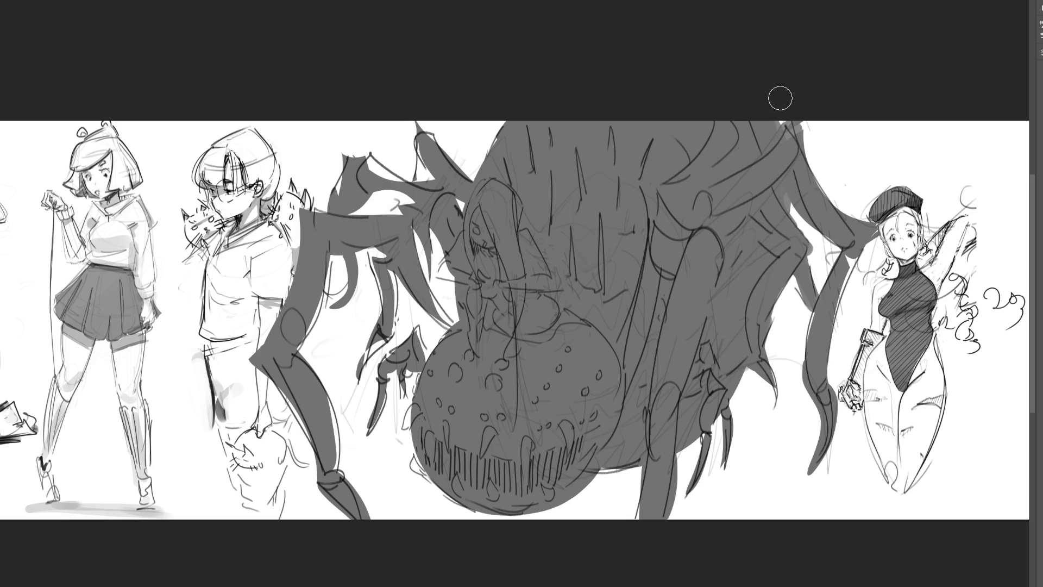
{"action": "mouse_move", "coordinate": [767, 168]}
{"action": "left_mouse_down"}
{"action": "mouse_move", "coordinate": [753, 133]}
{"action": "mouse_move", "coordinate": [790, 150]}
{"action": "left_mouse_up"}
{"action": "left_click_drag", "start_coordinate": [857, 236], "coordinate": [832, 353]}
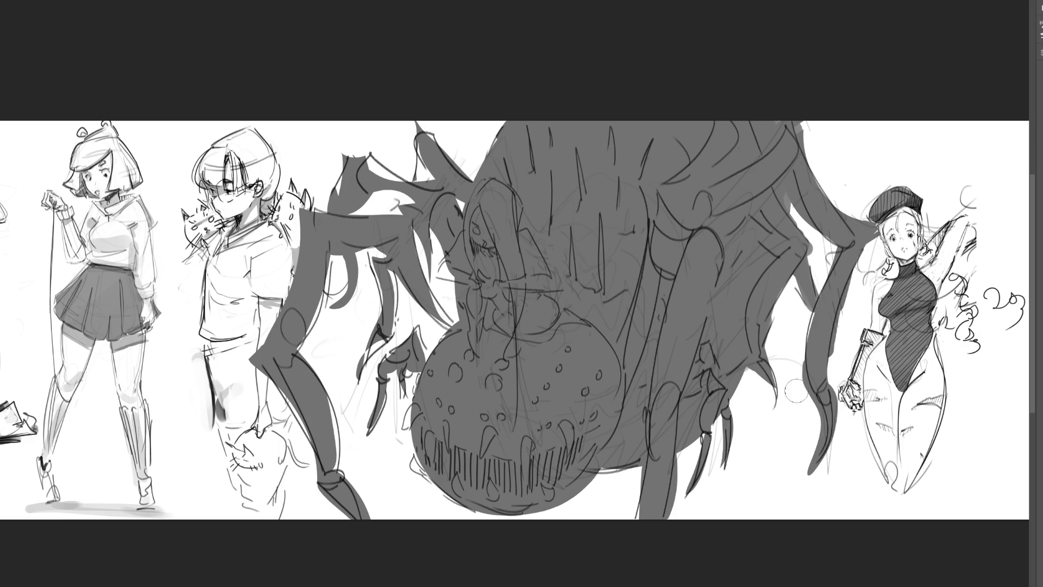
{"action": "left_click_drag", "start_coordinate": [795, 401], "coordinate": [798, 484]}
Thicken and extend the left spider legs, filling the grey gap left of the face.
{"action": "mouse_move", "coordinate": [463, 256]}
{"action": "left_mouse_down"}
{"action": "mouse_move", "coordinate": [448, 275]}
{"action": "mouse_move", "coordinate": [466, 280]}
{"action": "left_mouse_up"}
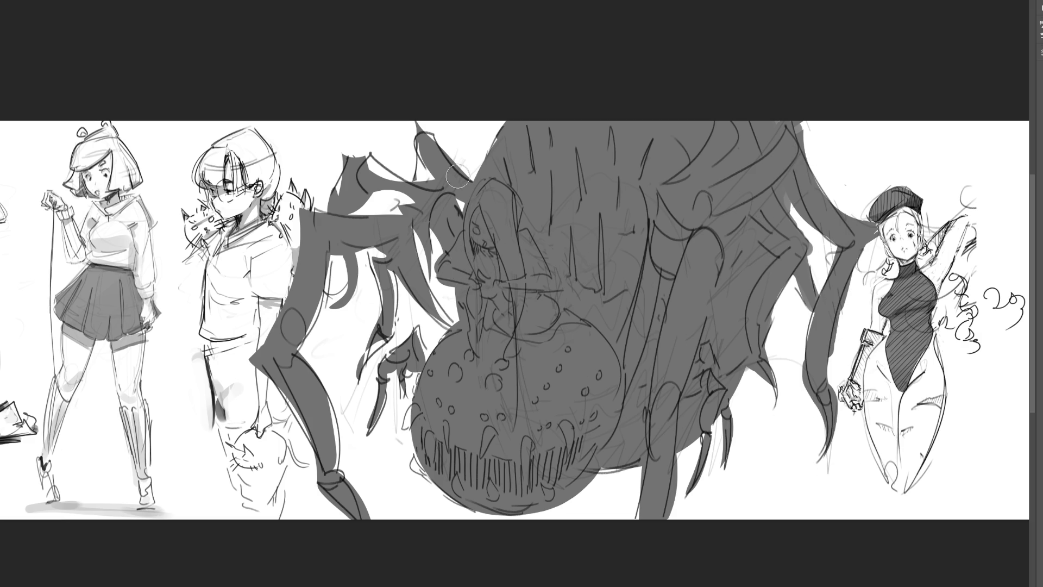
{"action": "mouse_move", "coordinate": [418, 182]}
{"action": "left_mouse_down"}
{"action": "mouse_move", "coordinate": [361, 154]}
{"action": "mouse_move", "coordinate": [418, 182]}
{"action": "left_mouse_up"}
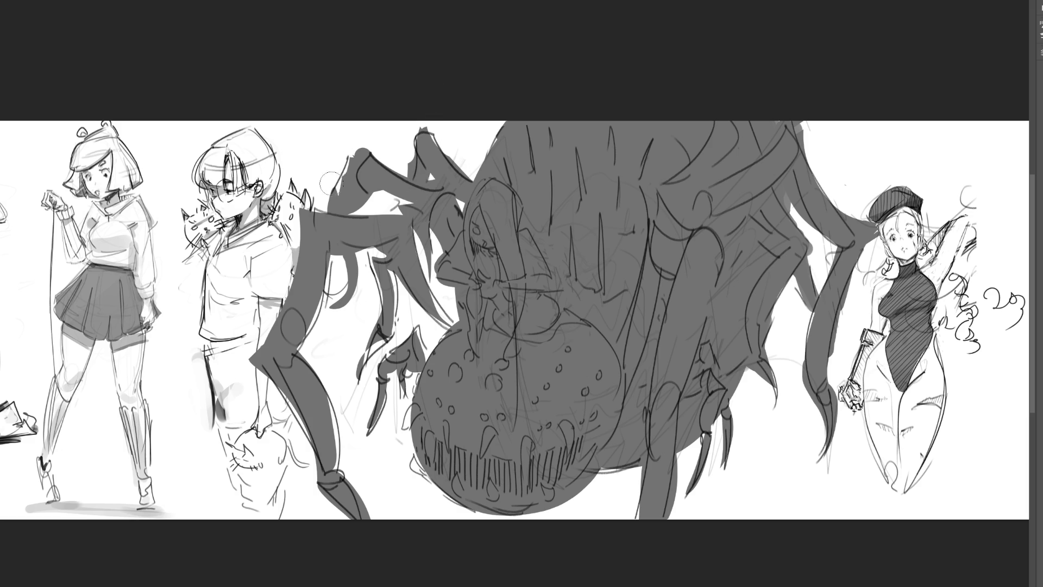
{"action": "mouse_move", "coordinate": [333, 255]}
{"action": "left_mouse_down"}
{"action": "mouse_move", "coordinate": [347, 296]}
{"action": "mouse_move", "coordinate": [355, 293]}
{"action": "left_mouse_up"}
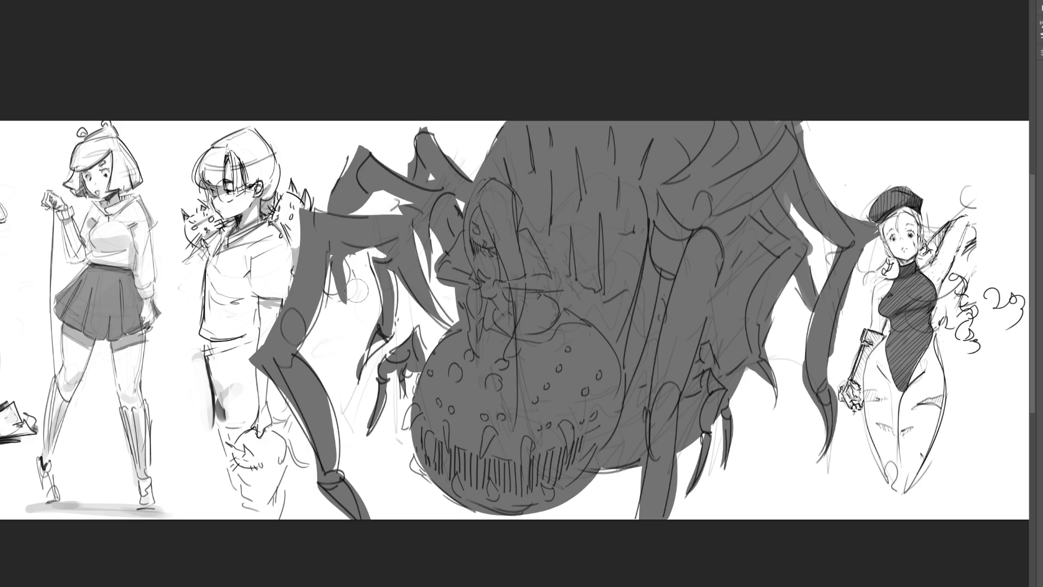
{"action": "mouse_move", "coordinate": [361, 372]}
{"action": "left_mouse_down"}
{"action": "mouse_move", "coordinate": [380, 271]}
{"action": "mouse_move", "coordinate": [364, 255]}
{"action": "left_mouse_up"}
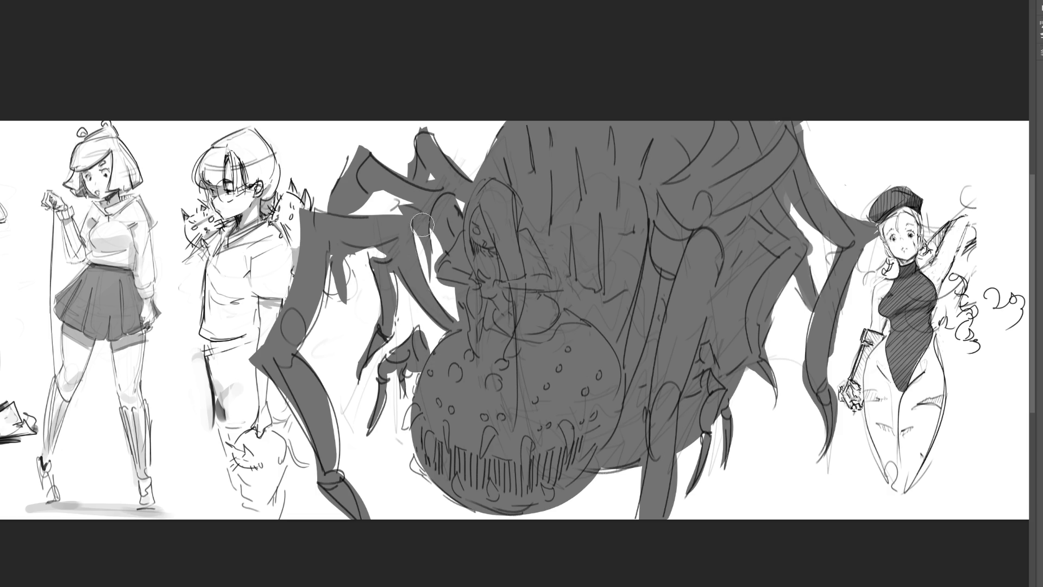
{"action": "left_click_drag", "start_coordinate": [451, 233], "coordinate": [443, 299]}
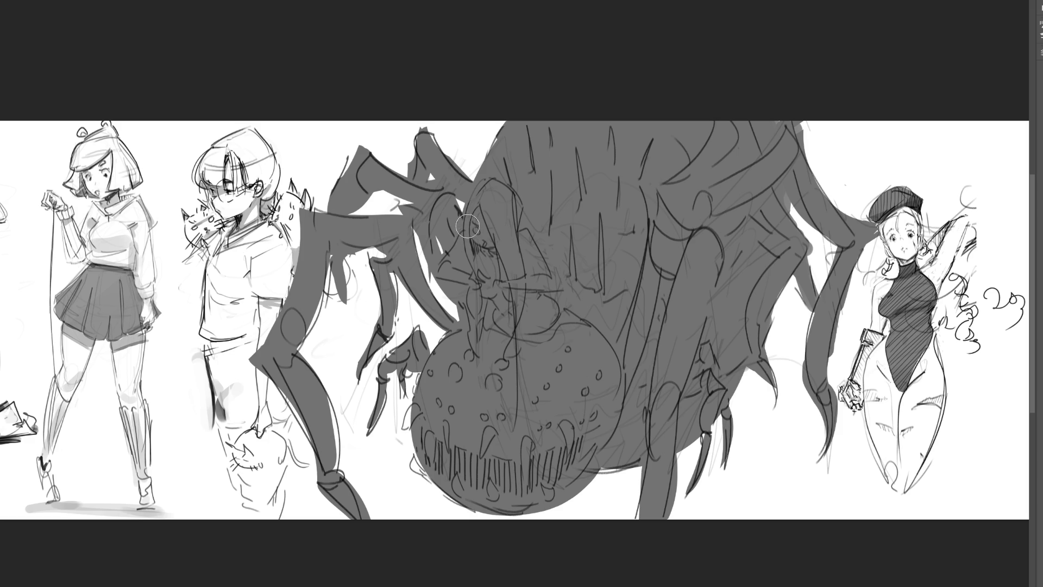
{"action": "key", "text": "ctrl+z"}
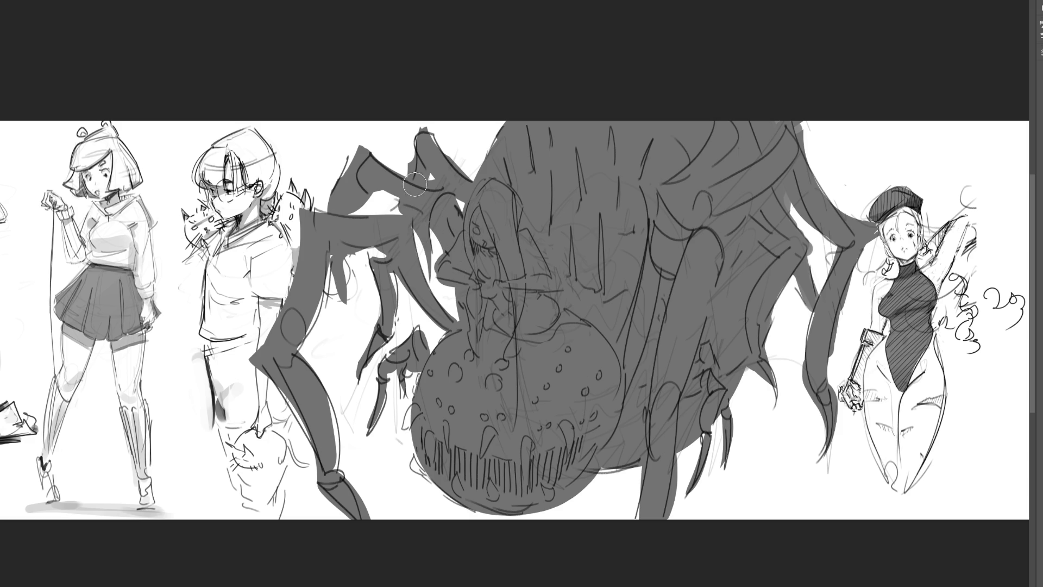
{"action": "left_click_drag", "start_coordinate": [505, 124], "coordinate": [483, 166]}
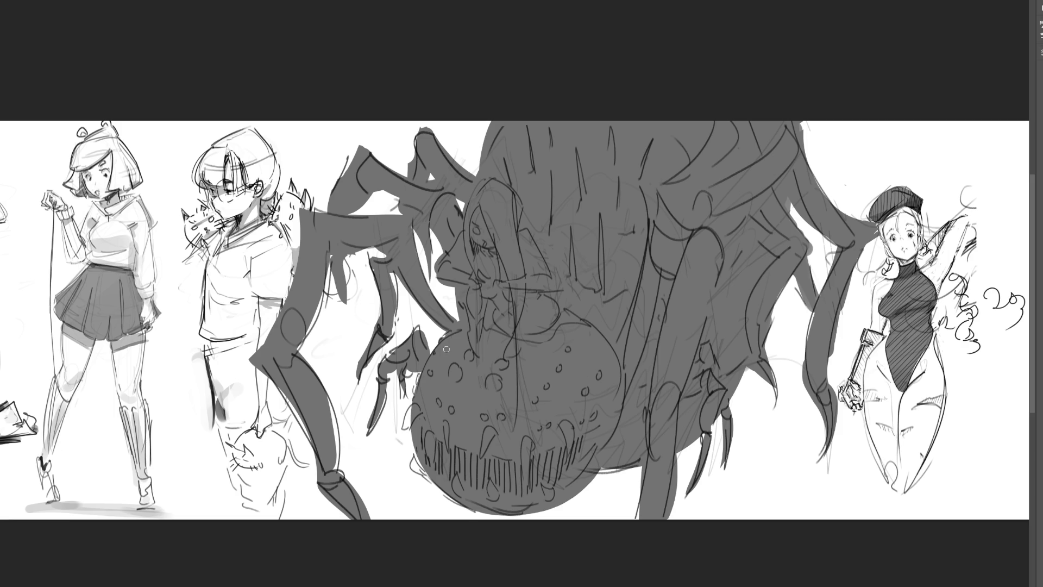
Darken a leg tip and shade the abdomen's lower left and right edges.
{"action": "left_click_drag", "start_coordinate": [403, 383], "coordinate": [407, 427]}
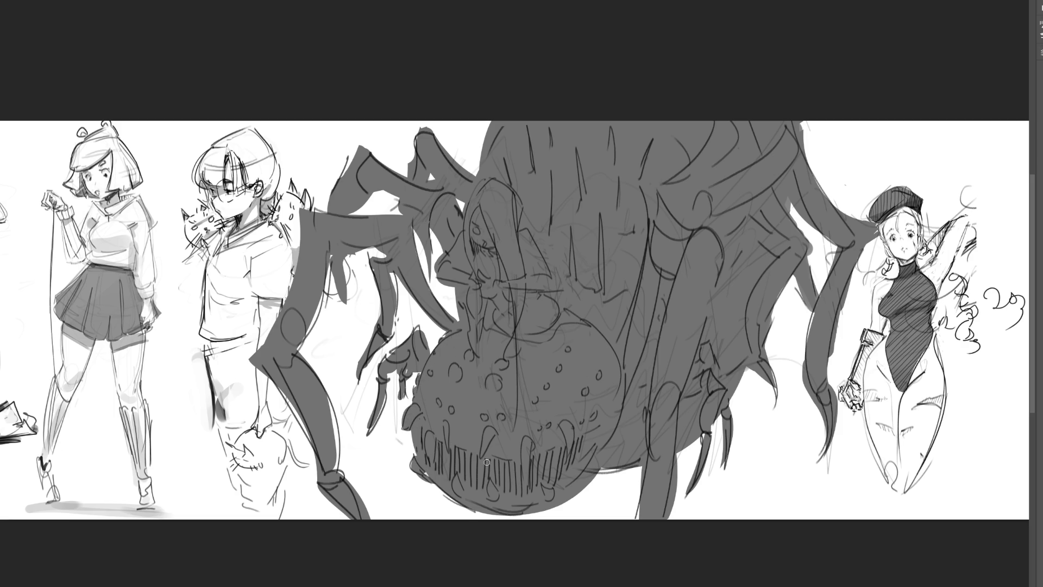
{"action": "left_click_drag", "start_coordinate": [434, 483], "coordinate": [466, 508]}
{"action": "left_click_drag", "start_coordinate": [561, 503], "coordinate": [595, 469]}
{"action": "left_click_drag", "start_coordinate": [535, 509], "coordinate": [591, 463]}
{"action": "left_click_drag", "start_coordinate": [438, 492], "coordinate": [492, 513]}
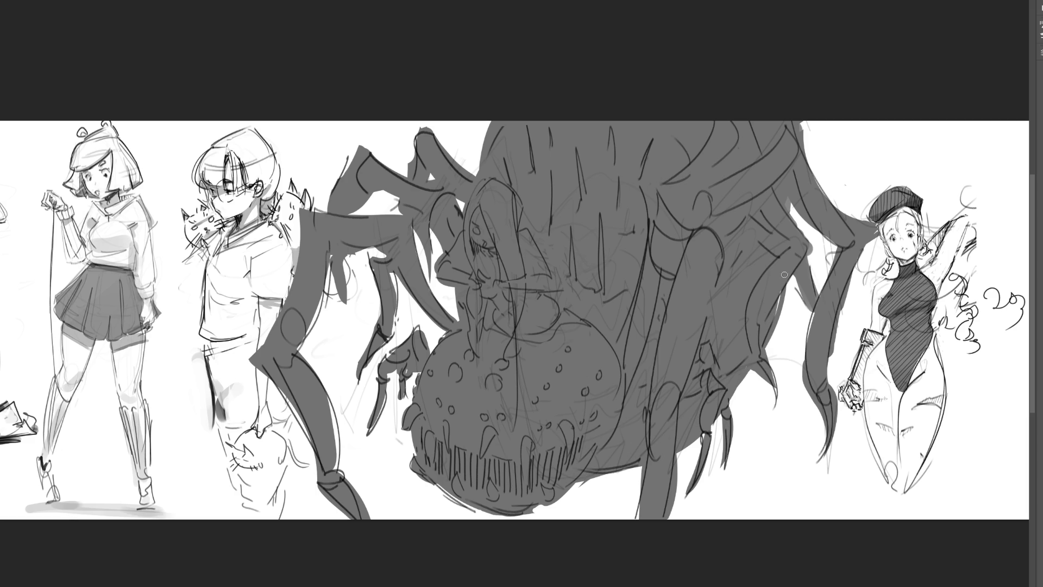
Fill the remaining white gaps between the right legs and along the top edge.
{"action": "left_click_drag", "start_coordinate": [786, 274], "coordinate": [778, 329]}
{"action": "left_click_drag", "start_coordinate": [793, 200], "coordinate": [799, 233]}
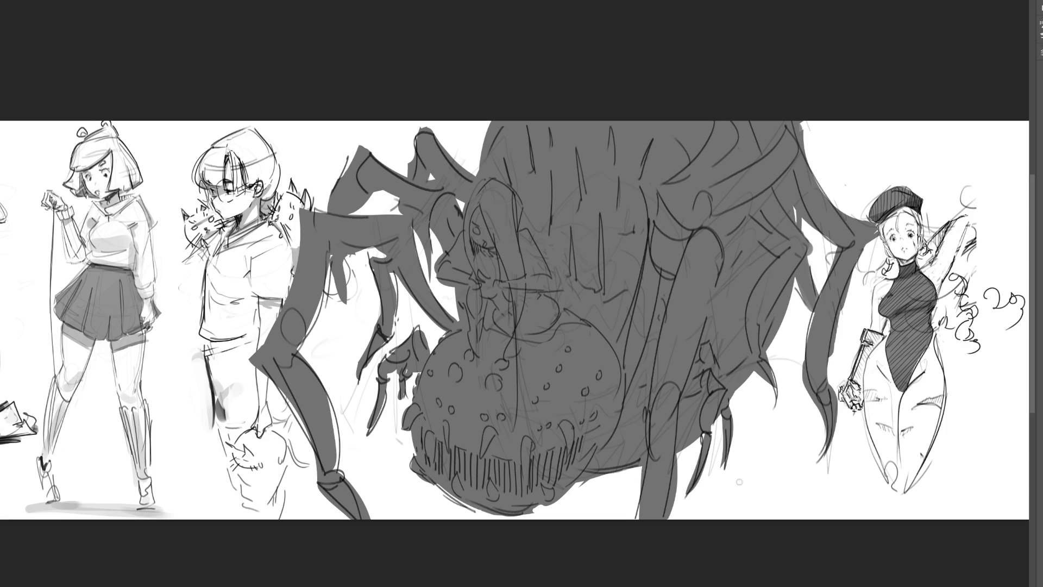
{"action": "left_click_drag", "start_coordinate": [483, 139], "coordinate": [474, 123]}
{"action": "left_click_drag", "start_coordinate": [794, 207], "coordinate": [794, 222]}
{"action": "left_click_drag", "start_coordinate": [868, 243], "coordinate": [872, 253]}
{"action": "scroll", "coordinate": [515, 301], "scroll_direction": "down", "scroll_amount": 5}
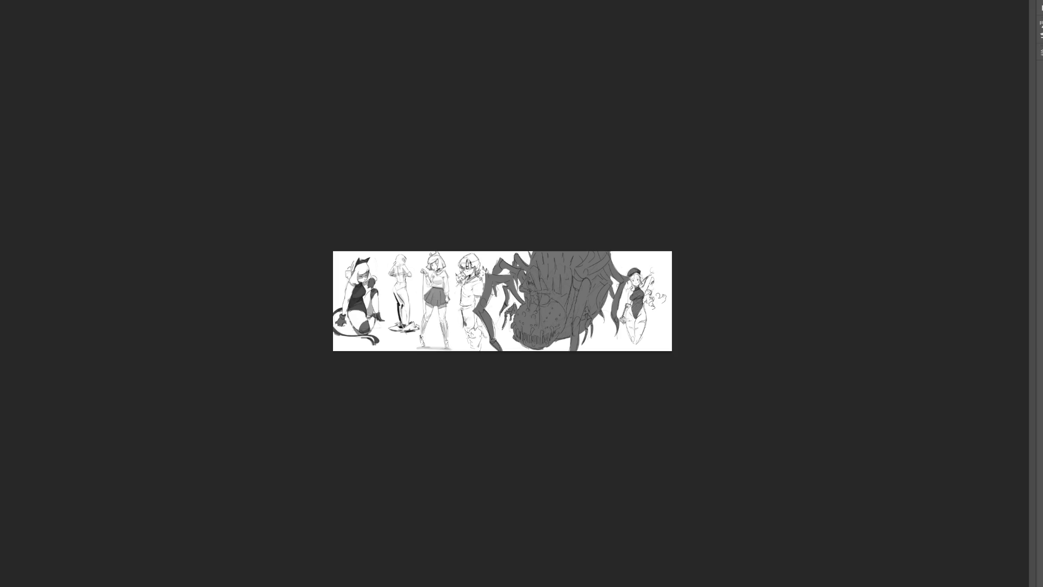
{"action": "key", "text": "ctrl+0"}
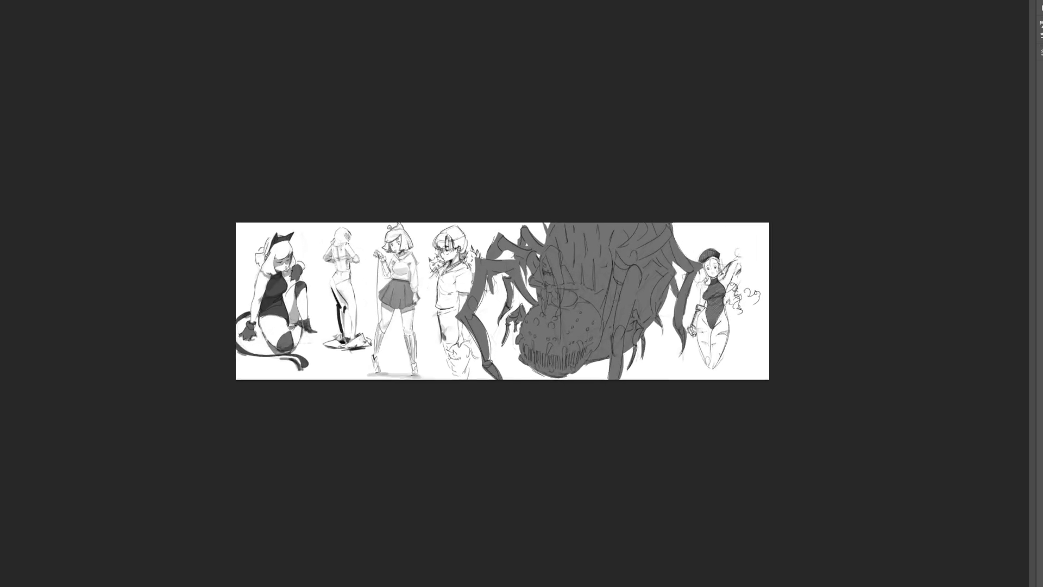
{"action": "key", "text": "ctrl+plus"}
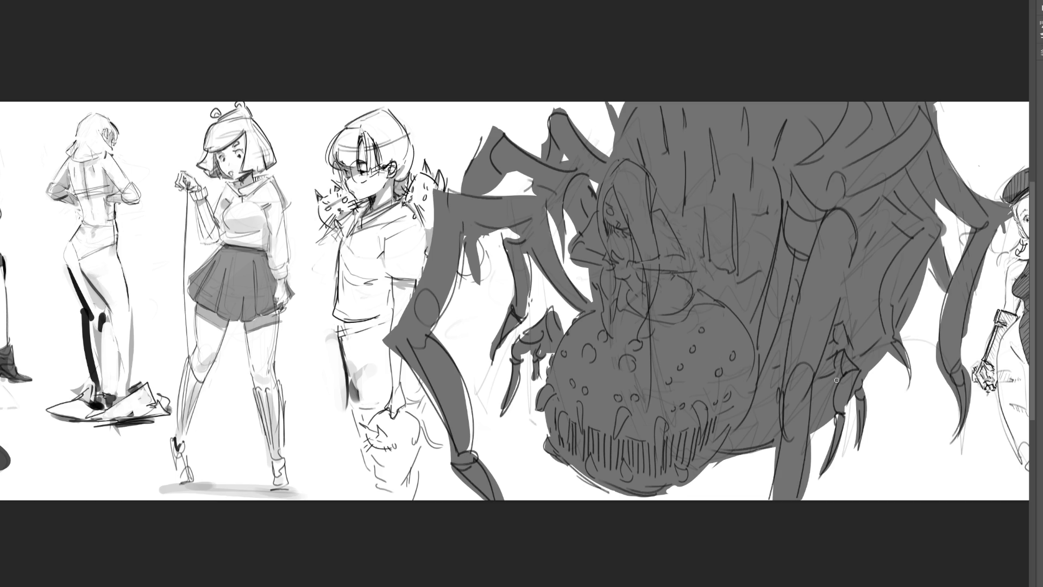
Shade the spider with a large soft brush, redoing it softer on the upper right.
{"action": "left_click_drag", "start_coordinate": [929, 505], "coordinate": [1032, 506]}
{"action": "mouse_move", "coordinate": [419, 538]}
{"action": "left_mouse_down"}
{"action": "mouse_move", "coordinate": [662, 560]}
{"action": "mouse_move", "coordinate": [513, 473]}
{"action": "mouse_move", "coordinate": [768, 489]}
{"action": "mouse_move", "coordinate": [896, 461]}
{"action": "left_mouse_up"}
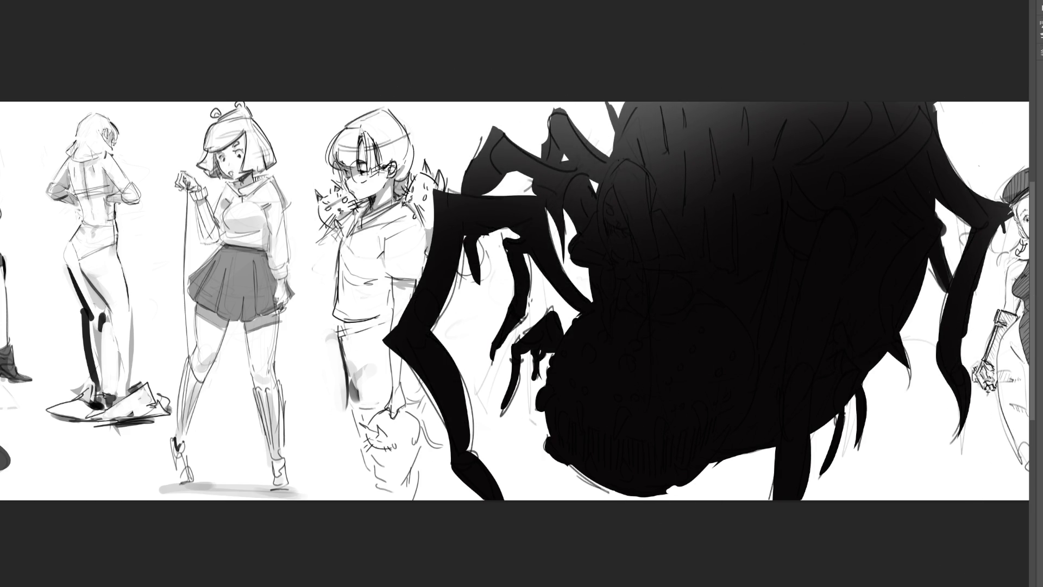
{"action": "key", "text": "ctrl+z"}
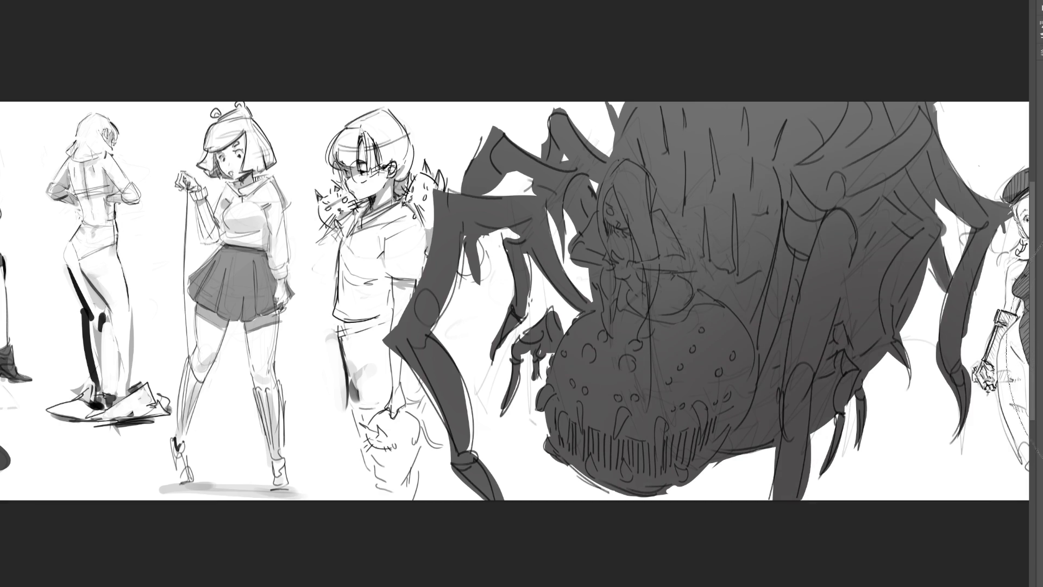
{"action": "left_click_drag", "start_coordinate": [847, 201], "coordinate": [956, 179]}
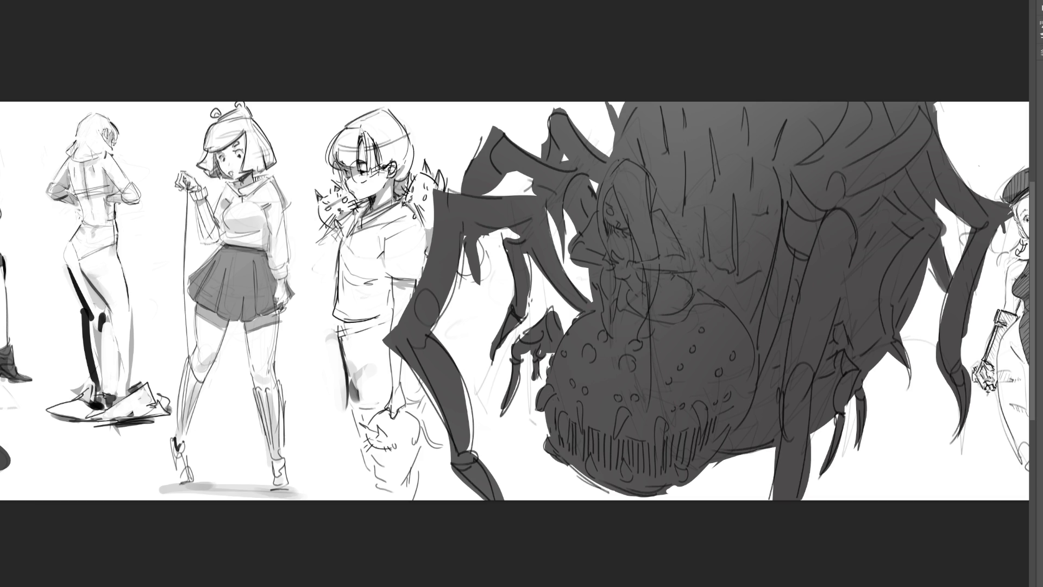
Scroll the canvas right to bring the hatted figure into view.
{"action": "scroll", "coordinate": [515, 296], "scroll_direction": "right", "scroll_amount": 3}
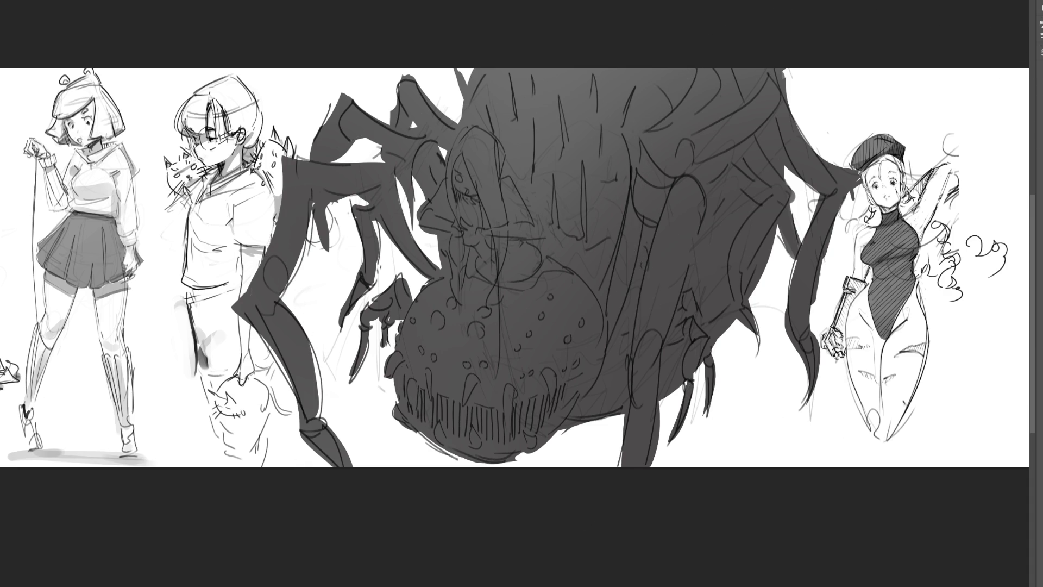
Paint light grey skin with a smaller brush over the girl's face, arms, hands and chest.
{"action": "key", "text": "bracketleft"}
{"action": "key", "text": "bracketleft"}
{"action": "key", "text": "bracketleft"}
{"action": "mouse_move", "coordinate": [461, 155]}
{"action": "left_mouse_down"}
{"action": "mouse_move", "coordinate": [472, 201]}
{"action": "mouse_move", "coordinate": [483, 198]}
{"action": "mouse_move", "coordinate": [479, 245]}
{"action": "left_mouse_up"}
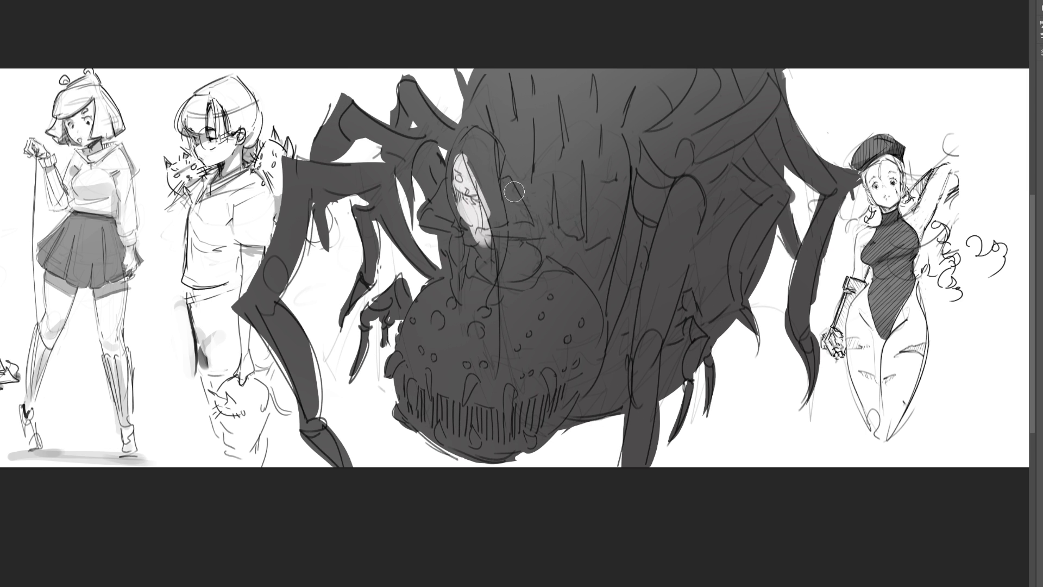
{"action": "mouse_move", "coordinate": [509, 184]}
{"action": "left_mouse_down"}
{"action": "mouse_move", "coordinate": [526, 227]}
{"action": "mouse_move", "coordinate": [478, 233]}
{"action": "left_mouse_up"}
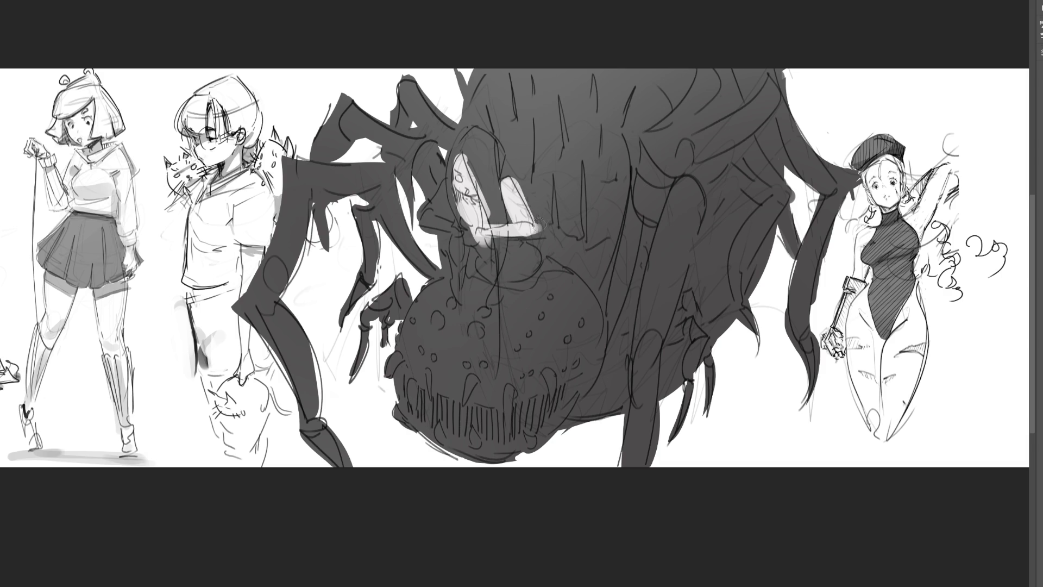
{"action": "left_click_drag", "start_coordinate": [446, 185], "coordinate": [459, 231]}
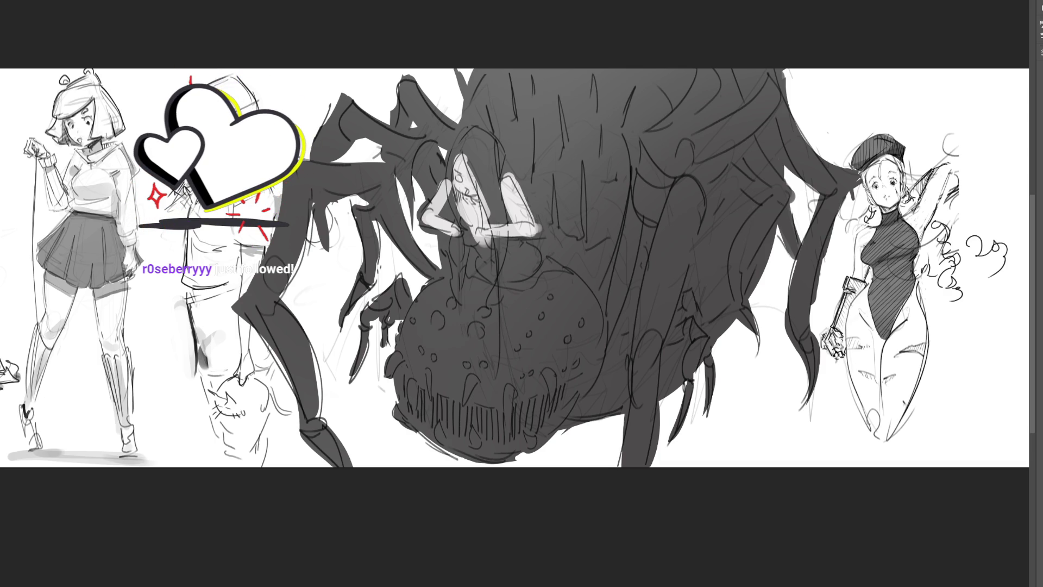
{"action": "mouse_move", "coordinate": [470, 210]}
{"action": "left_mouse_down"}
{"action": "mouse_move", "coordinate": [489, 276]}
{"action": "mouse_move", "coordinate": [519, 249]}
{"action": "mouse_move", "coordinate": [532, 272]}
{"action": "mouse_move", "coordinate": [522, 239]}
{"action": "mouse_move", "coordinate": [538, 235]}
{"action": "left_mouse_up"}
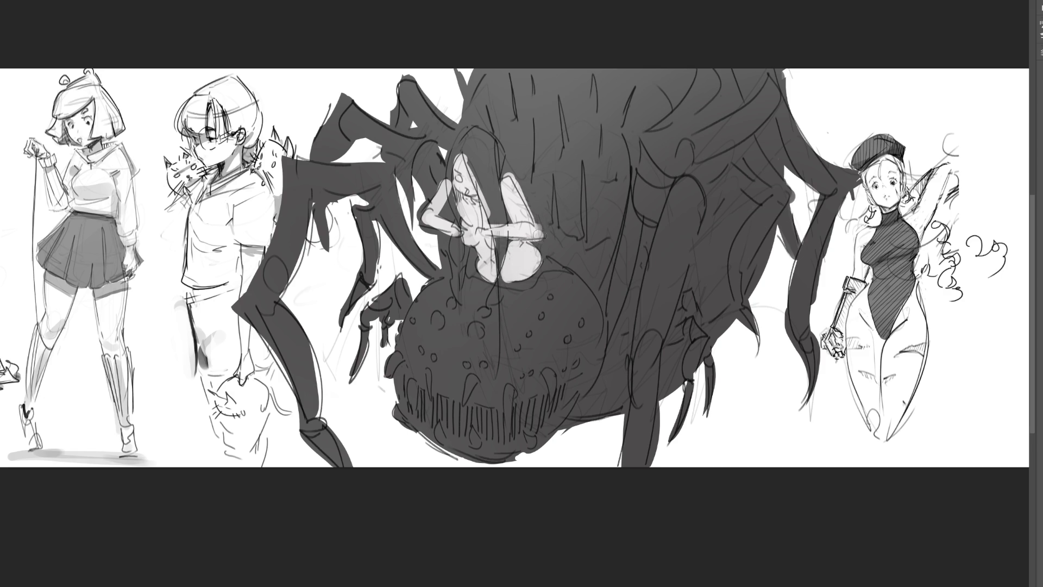
{"action": "left_click_drag", "start_coordinate": [509, 173], "coordinate": [517, 180]}
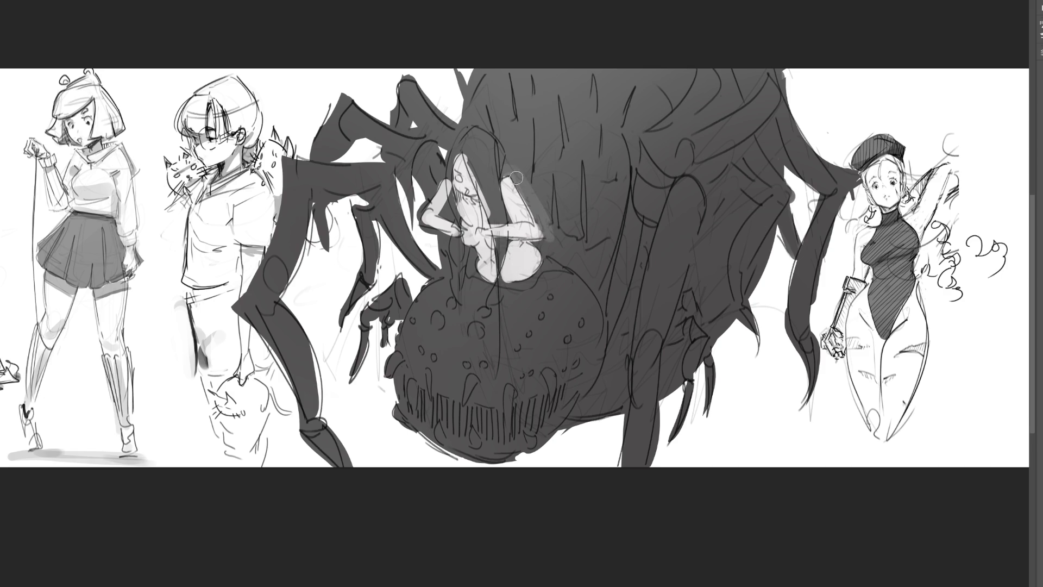
{"action": "key", "text": "ctrl+z"}
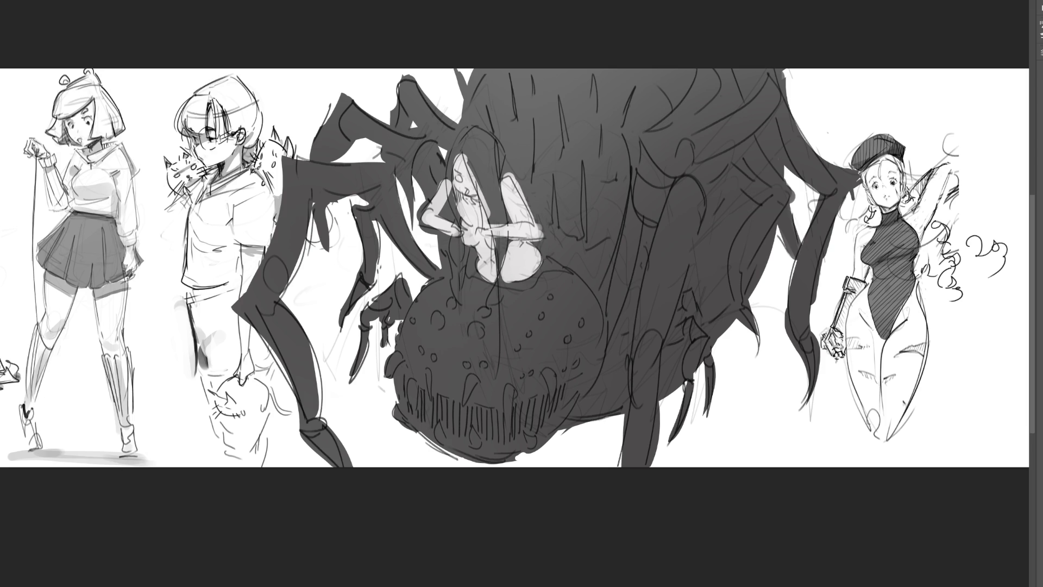
Paint thick black hair around the girl's head and down her left side.
{"action": "mouse_move", "coordinate": [472, 129]}
{"action": "left_mouse_down"}
{"action": "mouse_move", "coordinate": [447, 178]}
{"action": "mouse_move", "coordinate": [450, 213]}
{"action": "left_mouse_up"}
{"action": "left_click_drag", "start_coordinate": [456, 171], "coordinate": [460, 296]}
{"action": "left_click_drag", "start_coordinate": [469, 154], "coordinate": [496, 219]}
{"action": "mouse_move", "coordinate": [470, 135]}
{"action": "left_mouse_down"}
{"action": "mouse_move", "coordinate": [499, 226]}
{"action": "mouse_move", "coordinate": [496, 179]}
{"action": "left_mouse_up"}
{"action": "left_click_drag", "start_coordinate": [496, 139], "coordinate": [497, 181]}
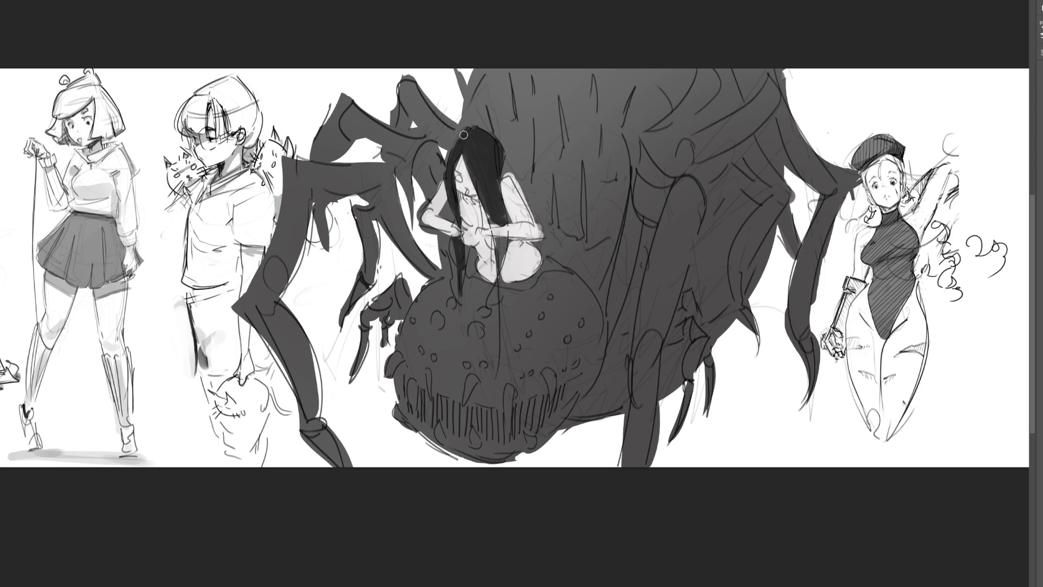
Add long black hair strands down her body and paint a red eye.
{"action": "mouse_move", "coordinate": [487, 214]}
{"action": "left_mouse_down"}
{"action": "mouse_move", "coordinate": [501, 266]}
{"action": "mouse_move", "coordinate": [497, 377]}
{"action": "left_mouse_up"}
{"action": "left_click_drag", "start_coordinate": [503, 250], "coordinate": [500, 302]}
{"action": "mouse_move", "coordinate": [460, 250]}
{"action": "left_mouse_down"}
{"action": "mouse_move", "coordinate": [459, 308]}
{"action": "mouse_move", "coordinate": [455, 281]}
{"action": "mouse_move", "coordinate": [451, 291]}
{"action": "left_mouse_up"}
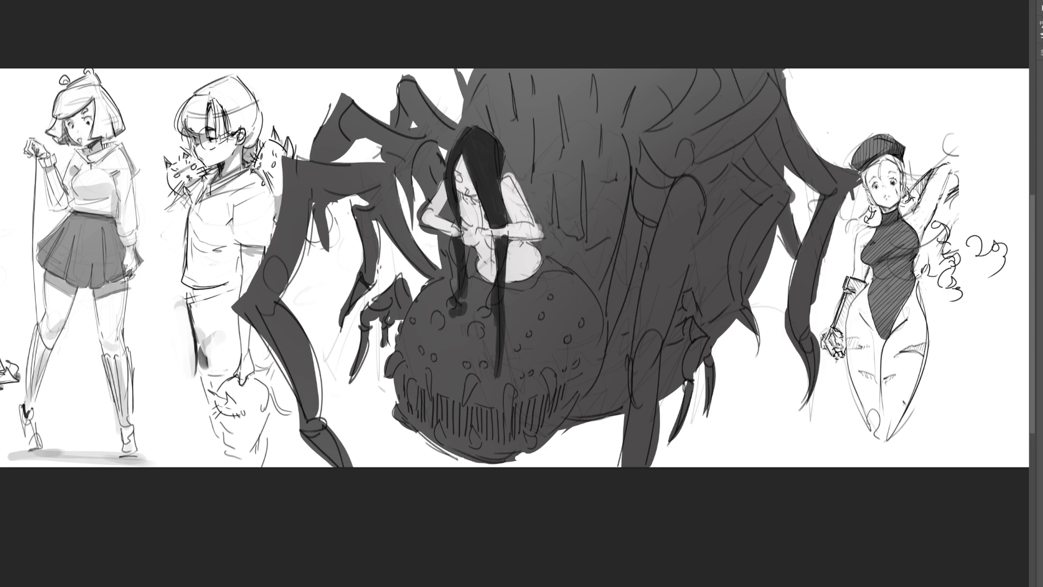
{"action": "left_click_drag", "start_coordinate": [463, 173], "coordinate": [461, 181]}
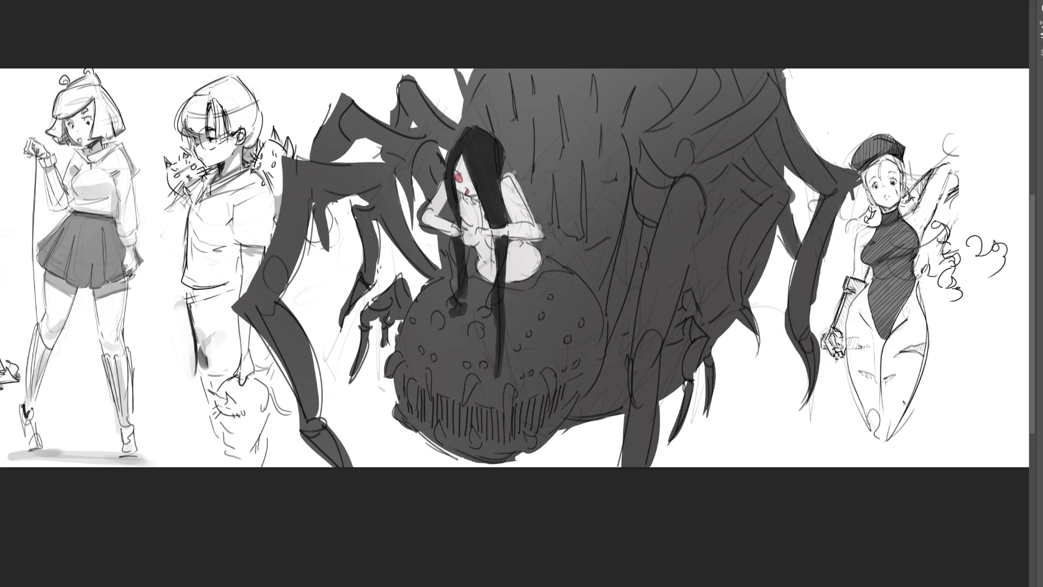
Dab about twenty red spots of varying sizes across the spider's abdomen, from left edge to right.
{"action": "left_click", "coordinate": [484, 311]}
{"action": "left_click", "coordinate": [476, 329]}
{"action": "left_click_drag", "start_coordinate": [477, 328], "coordinate": [476, 331]}
{"action": "left_click", "coordinate": [467, 364]}
{"action": "left_click", "coordinate": [484, 367]}
{"action": "left_click", "coordinate": [438, 320]}
{"action": "left_click", "coordinate": [452, 302]}
{"action": "left_click", "coordinate": [433, 357]}
{"action": "left_click", "coordinate": [421, 351]}
{"action": "left_click", "coordinate": [413, 321]}
{"action": "left_click", "coordinate": [403, 326]}
{"action": "left_click", "coordinate": [399, 339]}
{"action": "left_click", "coordinate": [522, 375]}
{"action": "left_click", "coordinate": [530, 371]}
{"action": "left_click", "coordinate": [518, 347]}
{"action": "left_click", "coordinate": [528, 333]}
{"action": "left_click", "coordinate": [540, 316]}
{"action": "left_click", "coordinate": [550, 297]}
{"action": "left_click", "coordinate": [567, 340]}
{"action": "left_click", "coordinate": [582, 323]}
{"action": "left_click", "coordinate": [564, 368]}
{"action": "left_click", "coordinate": [575, 361]}
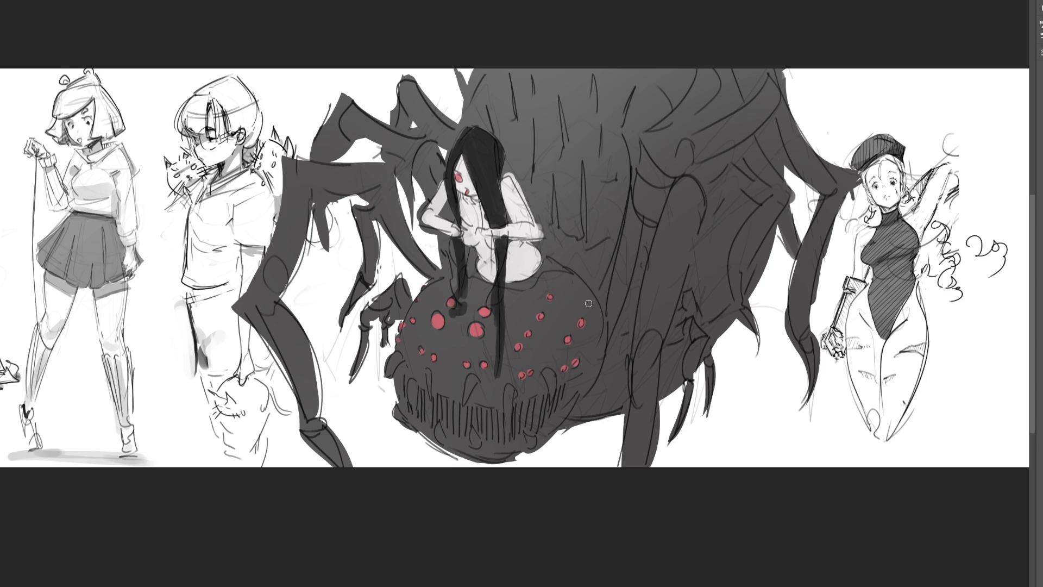
Paint white fangs along the spider's upper and lower jaw, then fill the mouth between them with red.
{"action": "mouse_move", "coordinate": [473, 378]}
{"action": "left_mouse_down"}
{"action": "mouse_move", "coordinate": [462, 403]}
{"action": "mouse_move", "coordinate": [472, 380]}
{"action": "mouse_move", "coordinate": [429, 397]}
{"action": "left_mouse_up"}
{"action": "mouse_move", "coordinate": [401, 353]}
{"action": "left_mouse_down"}
{"action": "mouse_move", "coordinate": [387, 376]}
{"action": "mouse_move", "coordinate": [412, 405]}
{"action": "mouse_move", "coordinate": [417, 374]}
{"action": "left_mouse_up"}
{"action": "left_click_drag", "start_coordinate": [507, 390], "coordinate": [508, 426]}
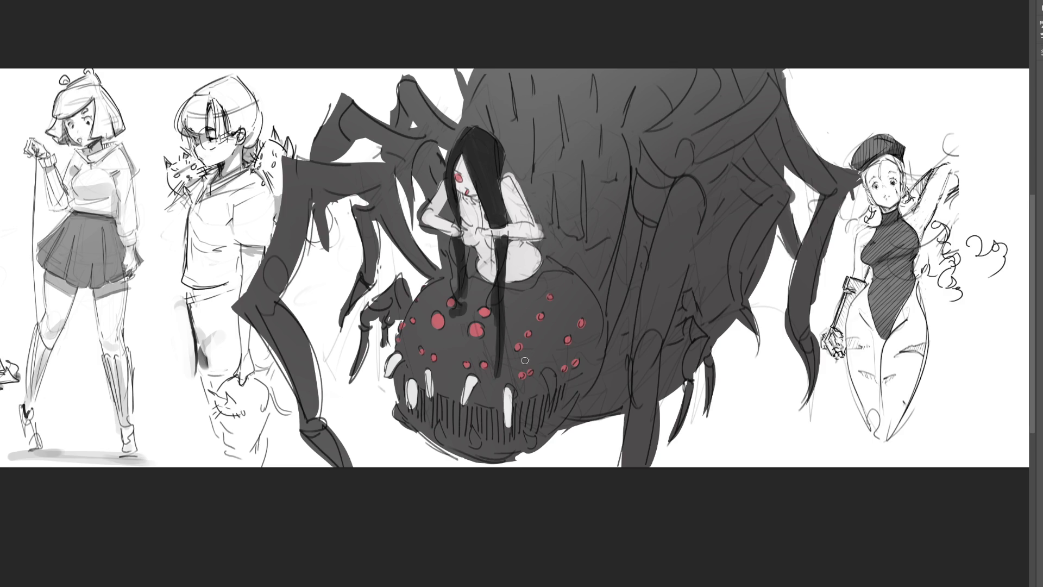
{"action": "left_click_drag", "start_coordinate": [545, 375], "coordinate": [551, 402]}
{"action": "mouse_move", "coordinate": [442, 420]}
{"action": "left_mouse_down"}
{"action": "mouse_move", "coordinate": [438, 437]}
{"action": "mouse_move", "coordinate": [529, 446]}
{"action": "left_mouse_up"}
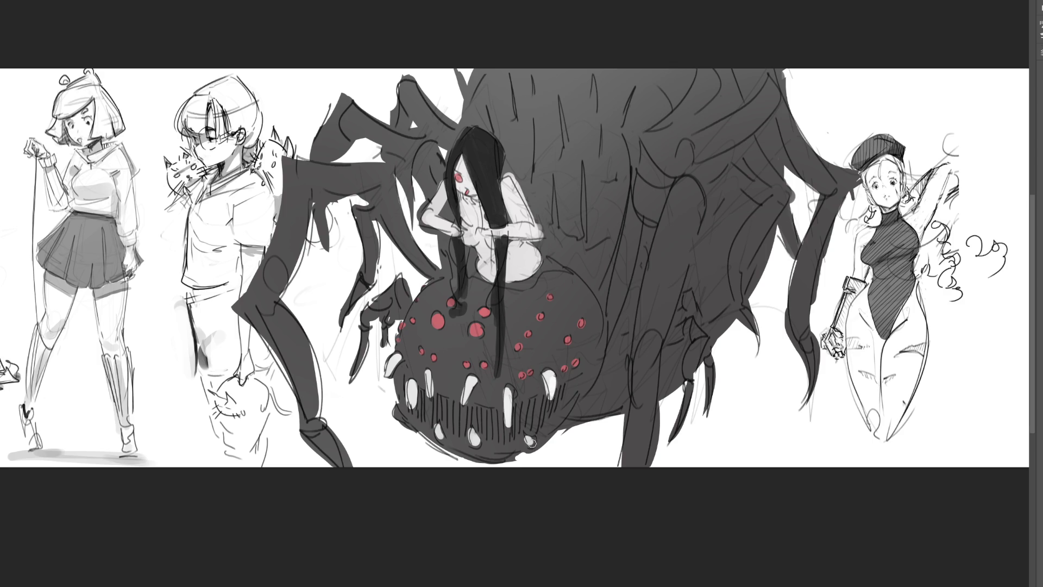
{"action": "left_click_drag", "start_coordinate": [400, 404], "coordinate": [397, 419]}
{"action": "mouse_move", "coordinate": [424, 399]}
{"action": "left_mouse_down"}
{"action": "mouse_move", "coordinate": [429, 421]}
{"action": "mouse_move", "coordinate": [486, 410]}
{"action": "mouse_move", "coordinate": [489, 429]}
{"action": "mouse_move", "coordinate": [518, 428]}
{"action": "mouse_move", "coordinate": [566, 395]}
{"action": "left_mouse_up"}
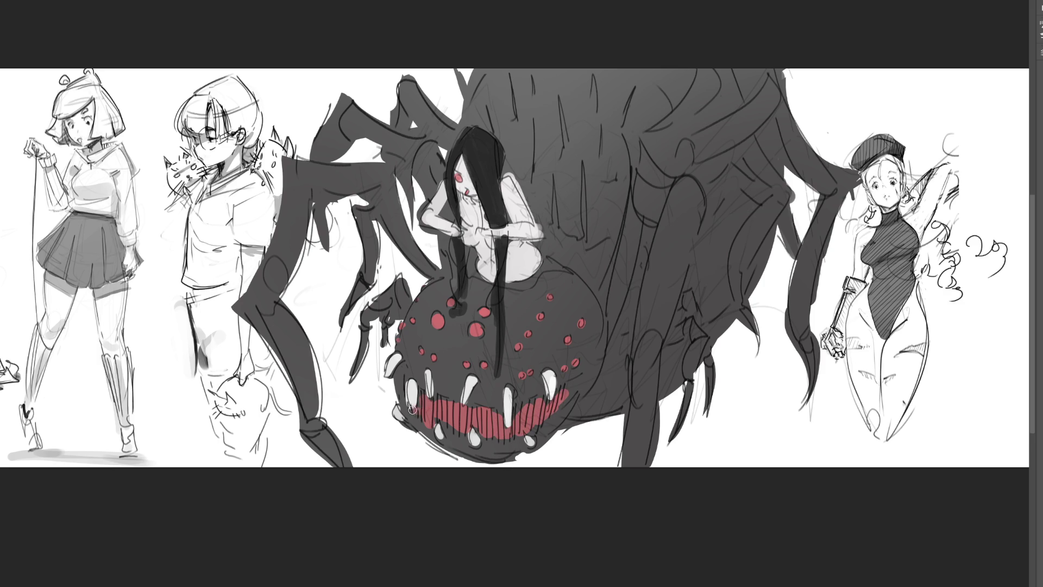
Replace the red in the mouth's left corner with a smaller red strip.
{"action": "mouse_move", "coordinate": [407, 398]}
{"action": "left_mouse_down"}
{"action": "mouse_move", "coordinate": [403, 377]}
{"action": "mouse_move", "coordinate": [408, 406]}
{"action": "left_mouse_up"}
{"action": "key", "text": "ctrl+z"}
{"action": "left_click_drag", "start_coordinate": [399, 376], "coordinate": [401, 388]}
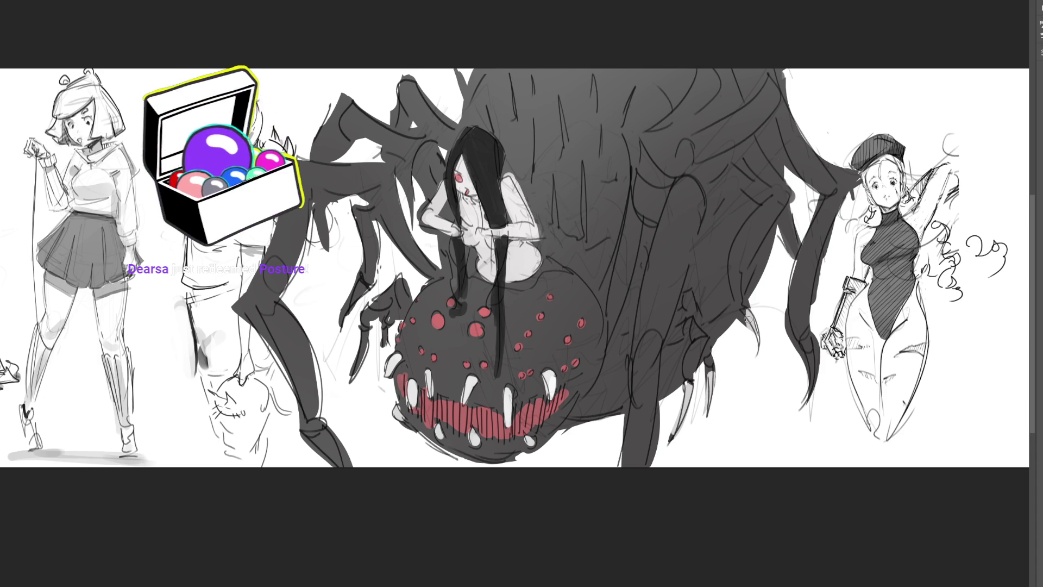
Brush light grey highlights along the spider's leg edges, leg tips, claws and joints.
{"action": "left_click_drag", "start_coordinate": [807, 351], "coordinate": [814, 388]}
{"action": "mouse_move", "coordinate": [782, 259]}
{"action": "left_mouse_down"}
{"action": "mouse_move", "coordinate": [791, 220]}
{"action": "mouse_move", "coordinate": [789, 263]}
{"action": "mouse_move", "coordinate": [792, 237]}
{"action": "mouse_move", "coordinate": [771, 216]}
{"action": "left_mouse_up"}
{"action": "mouse_move", "coordinate": [353, 323]}
{"action": "left_mouse_down"}
{"action": "mouse_move", "coordinate": [359, 282]}
{"action": "mouse_move", "coordinate": [326, 212]}
{"action": "mouse_move", "coordinate": [321, 250]}
{"action": "left_mouse_up"}
{"action": "mouse_move", "coordinate": [357, 352]}
{"action": "left_mouse_down"}
{"action": "mouse_move", "coordinate": [355, 374]}
{"action": "mouse_move", "coordinate": [380, 339]}
{"action": "mouse_move", "coordinate": [380, 352]}
{"action": "left_mouse_up"}
{"action": "mouse_move", "coordinate": [343, 434]}
{"action": "left_mouse_down"}
{"action": "mouse_move", "coordinate": [324, 439]}
{"action": "mouse_move", "coordinate": [339, 459]}
{"action": "mouse_move", "coordinate": [326, 462]}
{"action": "mouse_move", "coordinate": [347, 446]}
{"action": "left_mouse_up"}
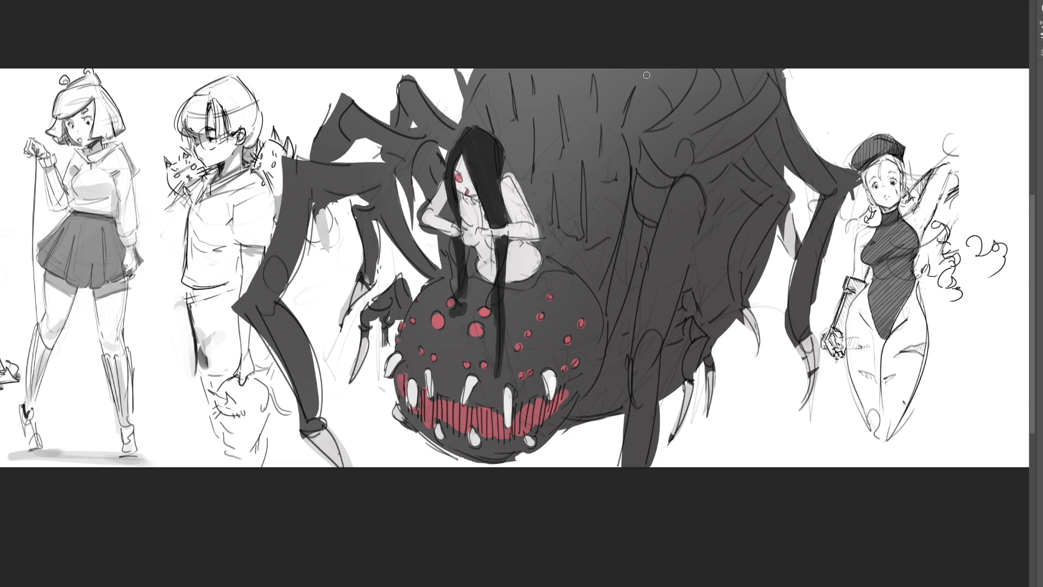
Hatch red vertical strokes across the spider's upper body.
{"action": "left_click_drag", "start_coordinate": [582, 162], "coordinate": [585, 237]}
{"action": "left_click_drag", "start_coordinate": [556, 191], "coordinate": [559, 217]}
{"action": "left_click_drag", "start_coordinate": [533, 122], "coordinate": [534, 177]}
{"action": "left_click_drag", "start_coordinate": [555, 100], "coordinate": [558, 159]}
{"action": "mouse_move", "coordinate": [512, 77]}
{"action": "left_mouse_down"}
{"action": "mouse_move", "coordinate": [516, 104]}
{"action": "mouse_move", "coordinate": [533, 92]}
{"action": "left_mouse_up"}
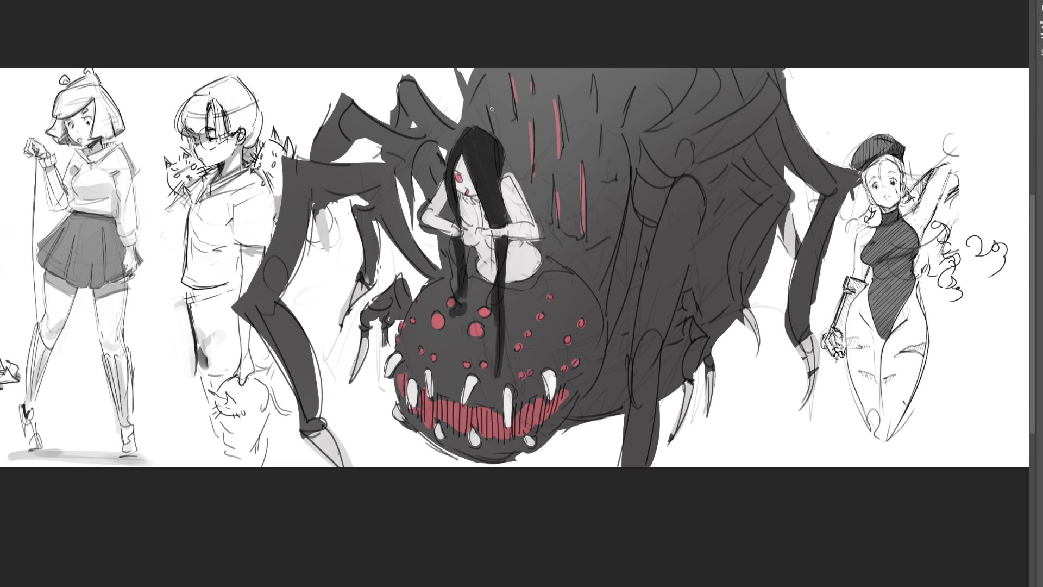
{"action": "left_click_drag", "start_coordinate": [590, 74], "coordinate": [594, 99]}
{"action": "left_click_drag", "start_coordinate": [598, 126], "coordinate": [599, 155]}
{"action": "left_click_drag", "start_coordinate": [634, 83], "coordinate": [625, 115]}
{"action": "mouse_move", "coordinate": [672, 69]}
{"action": "left_mouse_down"}
{"action": "mouse_move", "coordinate": [654, 91]}
{"action": "mouse_move", "coordinate": [619, 79]}
{"action": "left_mouse_up"}
Add red strokes down the spider's back, upper back and left legs, and darken a claw tip.
{"action": "left_click_drag", "start_coordinate": [770, 111], "coordinate": [777, 127]}
{"action": "left_click_drag", "start_coordinate": [652, 254], "coordinate": [640, 310]}
{"action": "left_click_drag", "start_coordinate": [748, 157], "coordinate": [718, 166]}
{"action": "left_click_drag", "start_coordinate": [733, 173], "coordinate": [749, 192]}
{"action": "left_click_drag", "start_coordinate": [740, 74], "coordinate": [706, 95]}
{"action": "left_click_drag", "start_coordinate": [405, 163], "coordinate": [412, 172]}
{"action": "left_click_drag", "start_coordinate": [366, 199], "coordinate": [381, 193]}
{"action": "left_click_drag", "start_coordinate": [308, 188], "coordinate": [316, 195]}
{"action": "left_click_drag", "start_coordinate": [805, 406], "coordinate": [810, 402]}
Hatch dark-red vertical strokes across the spider's back and upper-left leg.
{"action": "mouse_move", "coordinate": [500, 75]}
{"action": "left_mouse_down"}
{"action": "mouse_move", "coordinate": [513, 122]}
{"action": "mouse_move", "coordinate": [524, 108]}
{"action": "left_mouse_up"}
{"action": "mouse_move", "coordinate": [552, 75]}
{"action": "left_mouse_down"}
{"action": "mouse_move", "coordinate": [555, 114]}
{"action": "mouse_move", "coordinate": [585, 115]}
{"action": "left_mouse_up"}
{"action": "left_click_drag", "start_coordinate": [600, 97], "coordinate": [590, 135]}
{"action": "left_click_drag", "start_coordinate": [632, 71], "coordinate": [621, 103]}
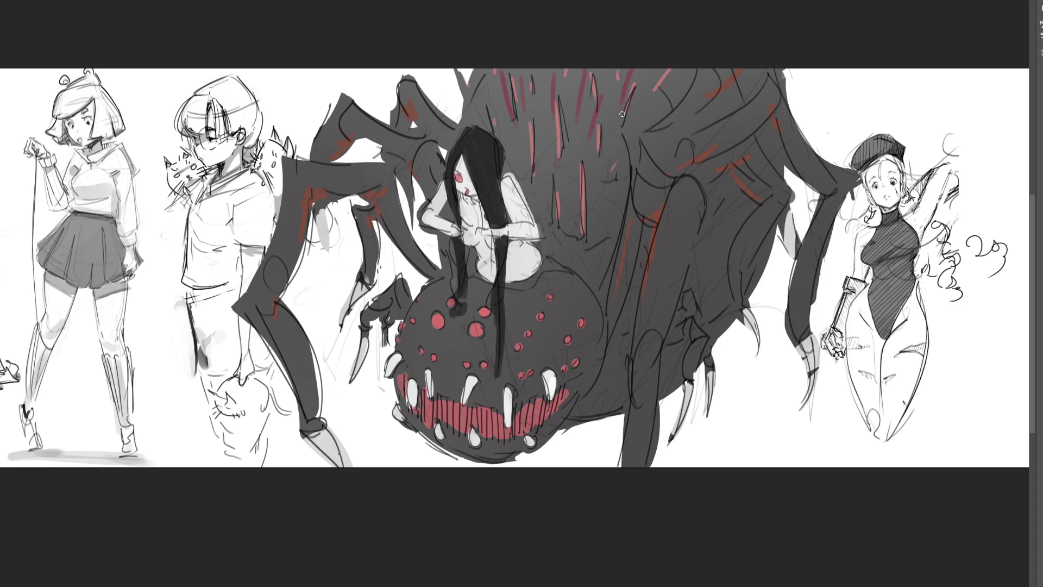
{"action": "left_click_drag", "start_coordinate": [521, 71], "coordinate": [531, 128]}
{"action": "left_click_drag", "start_coordinate": [467, 88], "coordinate": [492, 126]}
{"action": "left_click_drag", "start_coordinate": [508, 77], "coordinate": [537, 149]}
{"action": "mouse_move", "coordinate": [551, 70]}
{"action": "left_mouse_down"}
{"action": "mouse_move", "coordinate": [542, 125]}
{"action": "mouse_move", "coordinate": [537, 114]}
{"action": "mouse_move", "coordinate": [485, 131]}
{"action": "left_mouse_up"}
{"action": "left_click_drag", "start_coordinate": [558, 140], "coordinate": [550, 165]}
{"action": "left_click_drag", "start_coordinate": [524, 125], "coordinate": [510, 156]}
{"action": "left_click_drag", "start_coordinate": [566, 76], "coordinate": [567, 175]}
{"action": "left_click_drag", "start_coordinate": [600, 137], "coordinate": [579, 175]}
{"action": "left_click_drag", "start_coordinate": [655, 69], "coordinate": [647, 100]}
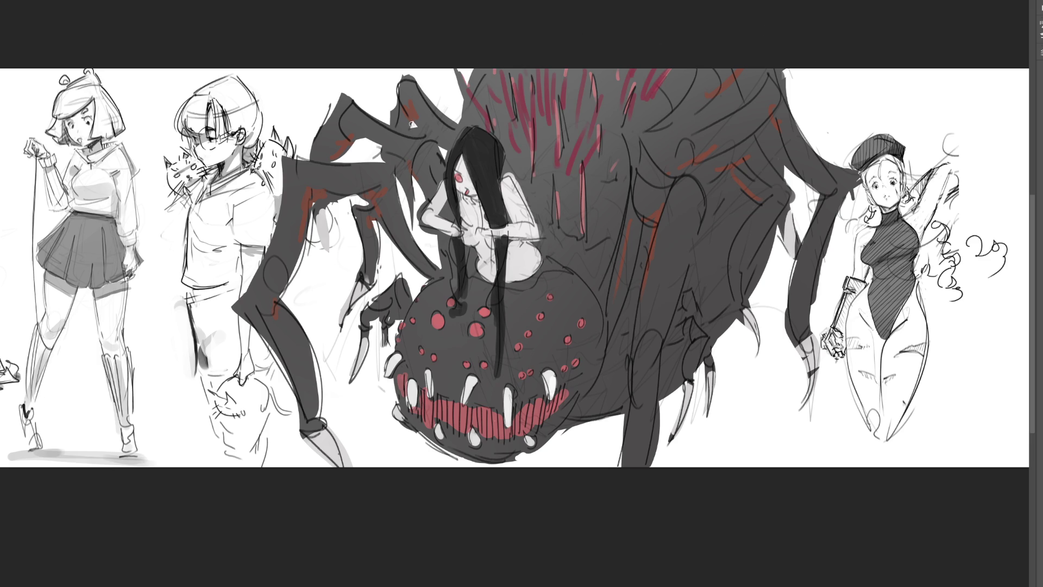
{"action": "left_click_drag", "start_coordinate": [353, 97], "coordinate": [337, 116]}
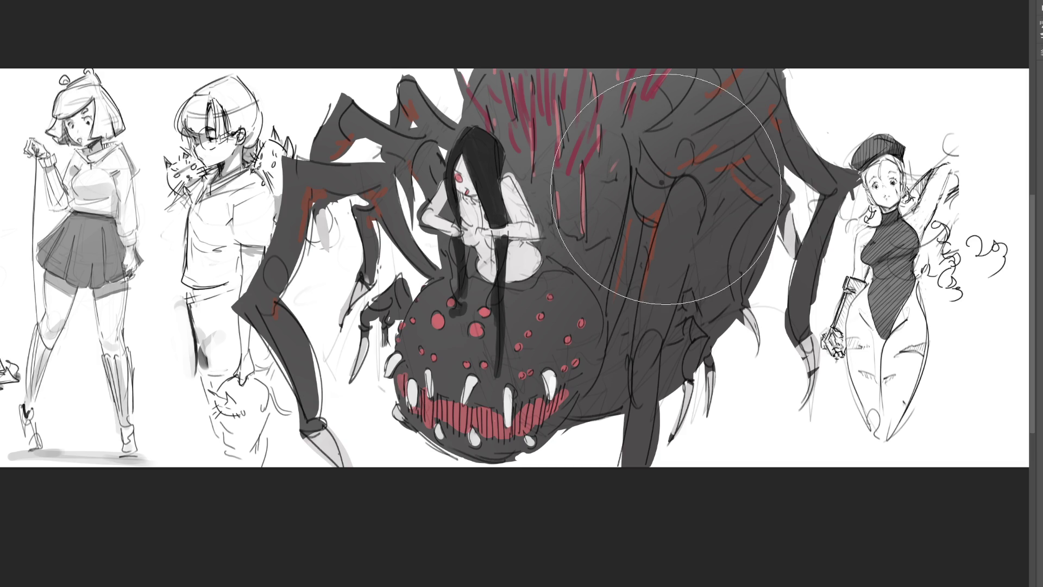
Darken the spider's body and jaws with a broad dark translucent brush, then shrink it to a fine size.
{"action": "left_click", "coordinate": [660, 187]}
{"action": "mouse_move", "coordinate": [788, 390]}
{"action": "left_mouse_down"}
{"action": "mouse_move", "coordinate": [722, 303]}
{"action": "mouse_move", "coordinate": [710, 373]}
{"action": "left_mouse_up"}
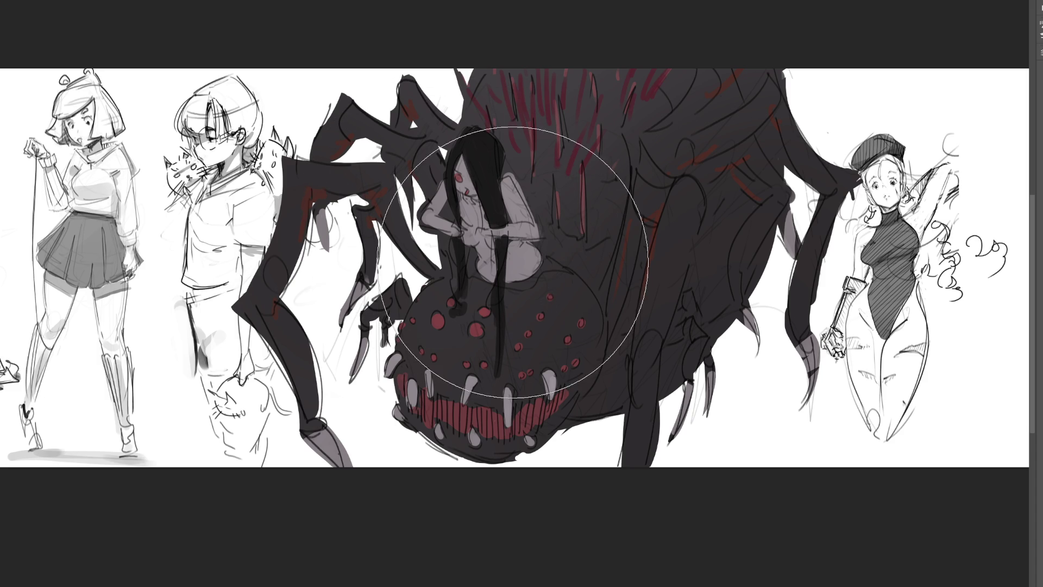
{"action": "key", "text": "bracketleft"}
{"action": "key", "text": "bracketleft"}
{"action": "key", "text": "bracketleft"}
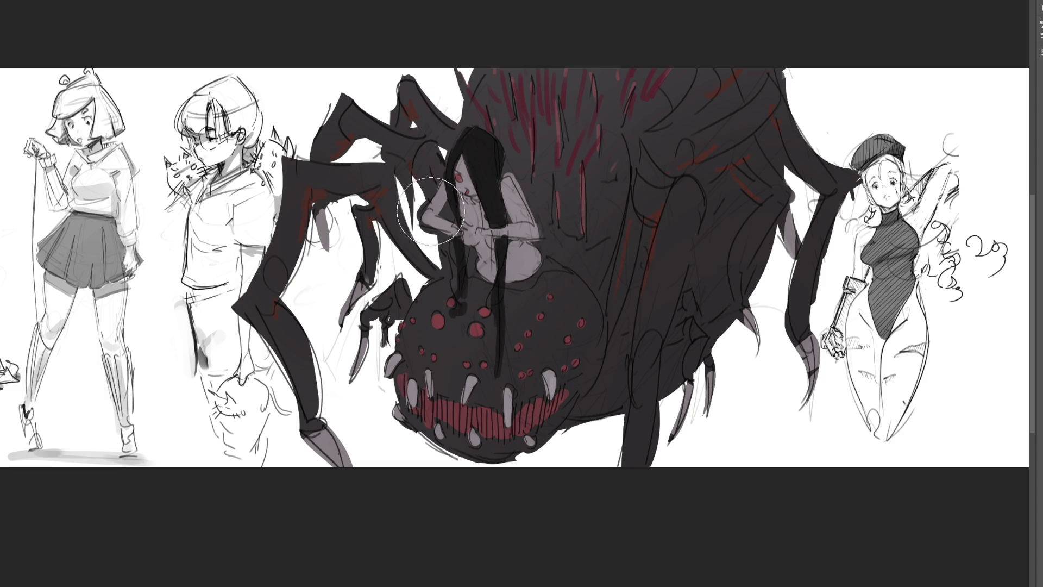
{"action": "key", "text": "bracketleft"}
{"action": "key", "text": "bracketleft"}
{"action": "key", "text": "bracketleft"}
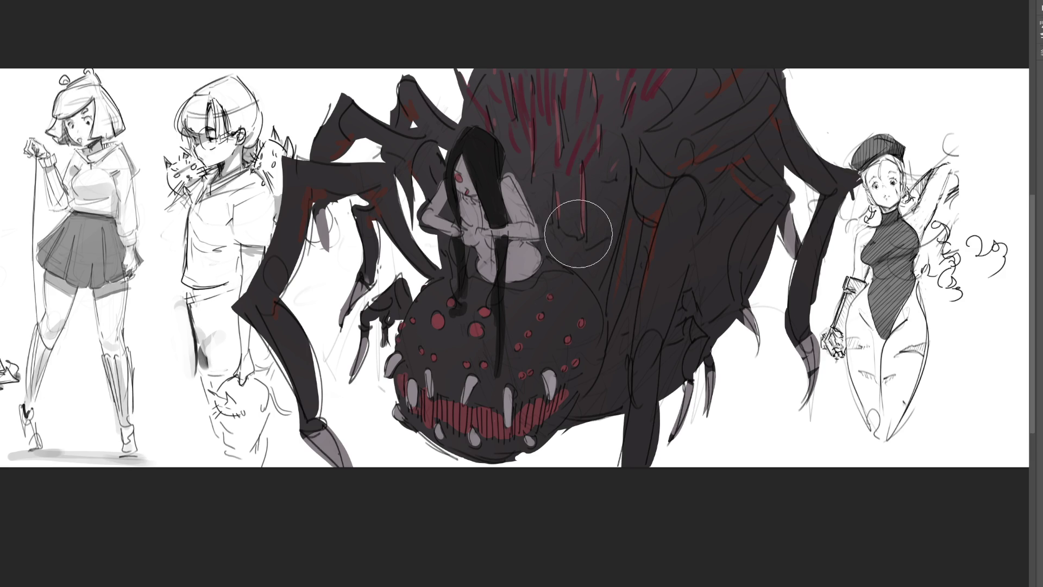
{"action": "key", "text": "bracketleft"}
{"action": "key", "text": "bracketleft"}
Add light grey highlights to the girl's hair, shoulder, arm and hip and the spider's body.
{"action": "mouse_move", "coordinate": [463, 161]}
{"action": "left_mouse_down"}
{"action": "mouse_move", "coordinate": [467, 137]}
{"action": "mouse_move", "coordinate": [478, 149]}
{"action": "mouse_move", "coordinate": [466, 163]}
{"action": "left_mouse_up"}
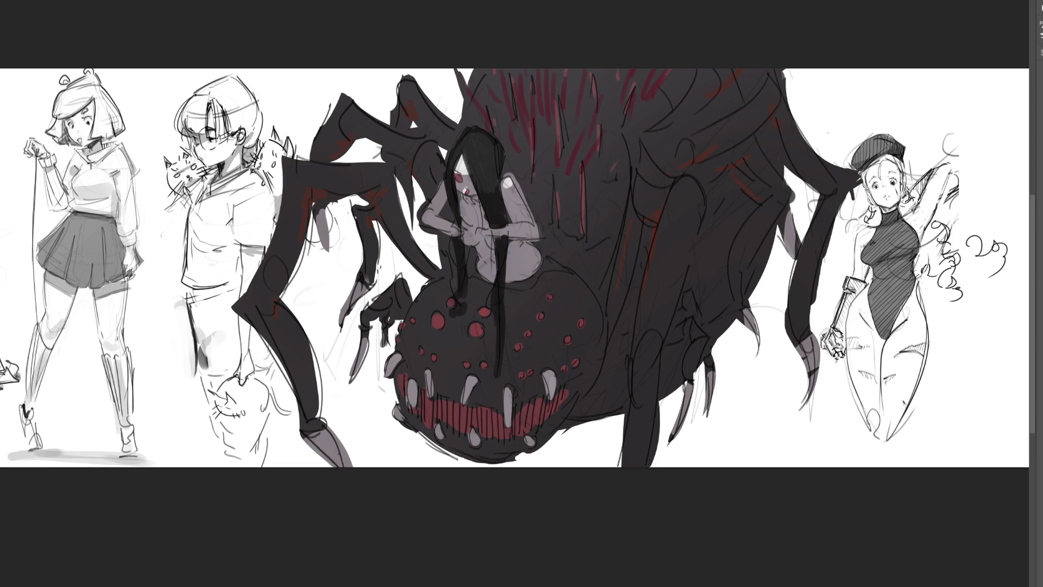
{"action": "left_click_drag", "start_coordinate": [505, 186], "coordinate": [521, 202]}
{"action": "mouse_move", "coordinate": [442, 184]}
{"action": "left_mouse_down"}
{"action": "mouse_move", "coordinate": [429, 212]}
{"action": "mouse_move", "coordinate": [455, 233]}
{"action": "mouse_move", "coordinate": [429, 214]}
{"action": "mouse_move", "coordinate": [467, 233]}
{"action": "mouse_move", "coordinate": [535, 226]}
{"action": "mouse_move", "coordinate": [469, 227]}
{"action": "left_mouse_up"}
{"action": "left_click_drag", "start_coordinate": [532, 247], "coordinate": [546, 260]}
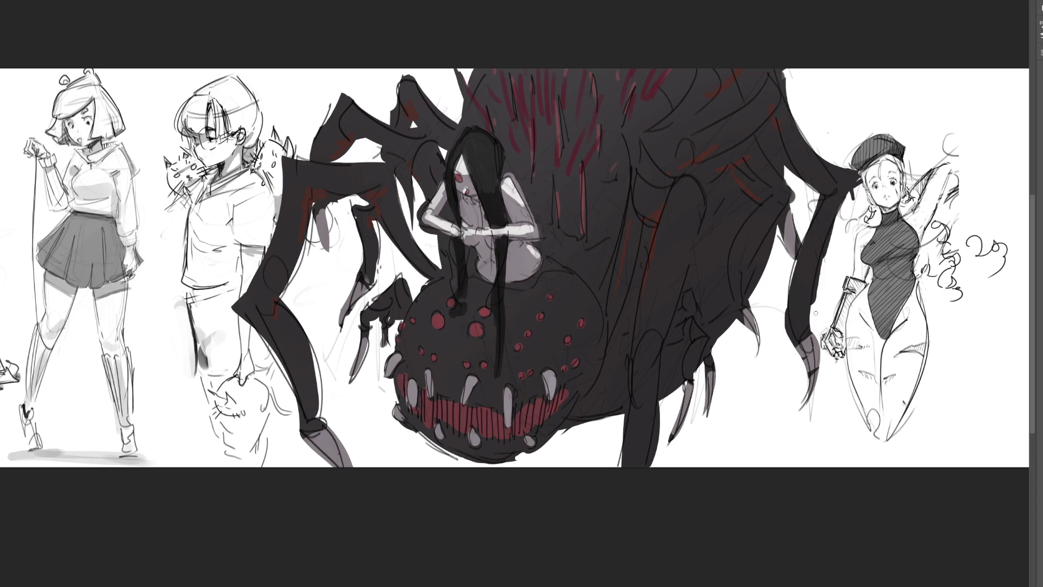
{"action": "left_click_drag", "start_coordinate": [685, 190], "coordinate": [670, 280]}
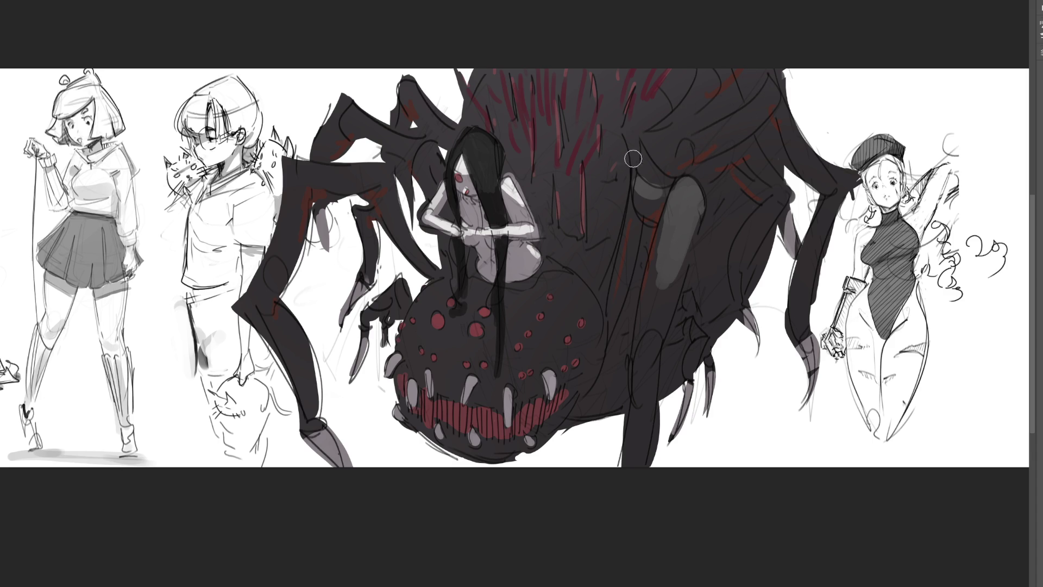
Highlight the top edges of the spider's upper-left and upper-right legs.
{"action": "key", "text": "bracketright"}
{"action": "key", "text": "bracketright"}
{"action": "key", "text": "bracketright"}
{"action": "key", "text": "bracketleft"}
{"action": "key", "text": "bracketleft"}
{"action": "key", "text": "bracketleft"}
{"action": "left_click_drag", "start_coordinate": [345, 104], "coordinate": [415, 139]}
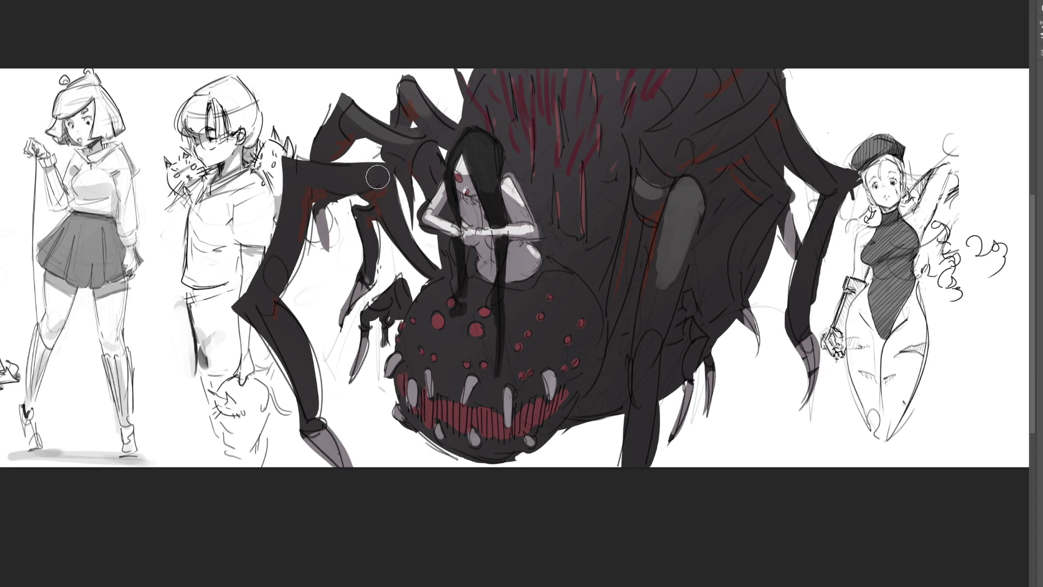
{"action": "left_click_drag", "start_coordinate": [289, 158], "coordinate": [378, 161]}
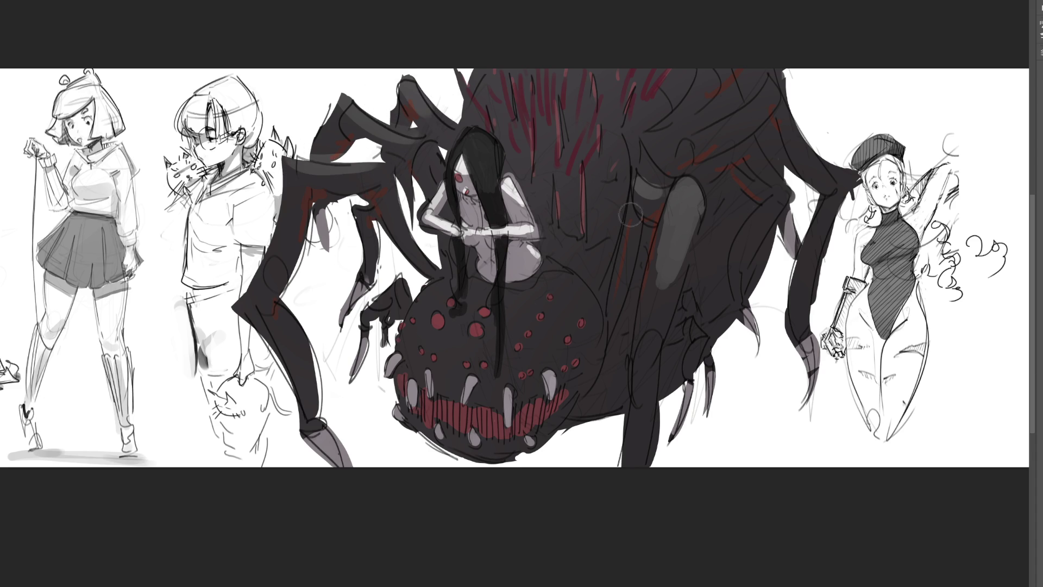
{"action": "mouse_move", "coordinate": [774, 90]}
{"action": "left_mouse_down"}
{"action": "mouse_move", "coordinate": [684, 131]}
{"action": "mouse_move", "coordinate": [696, 92]}
{"action": "left_mouse_up"}
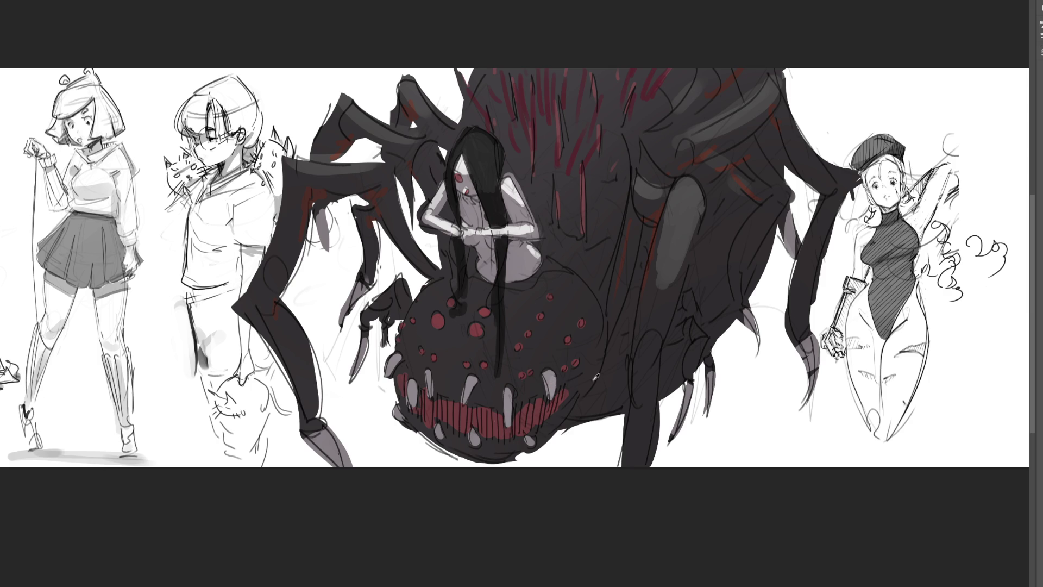
Add red to the girl's lower body and the spider's back, and extend a leg tip toward the capped girl.
{"action": "mouse_move", "coordinate": [486, 291]}
{"action": "left_mouse_down"}
{"action": "mouse_move", "coordinate": [470, 272]}
{"action": "mouse_move", "coordinate": [481, 288]}
{"action": "mouse_move", "coordinate": [522, 287]}
{"action": "mouse_move", "coordinate": [510, 297]}
{"action": "mouse_move", "coordinate": [539, 289]}
{"action": "left_mouse_up"}
{"action": "left_click_drag", "start_coordinate": [554, 252], "coordinate": [554, 251]}
{"action": "left_click_drag", "start_coordinate": [848, 161], "coordinate": [851, 173]}
{"action": "key", "text": "ctrl+minus"}
{"action": "key", "text": "ctrl+minus"}
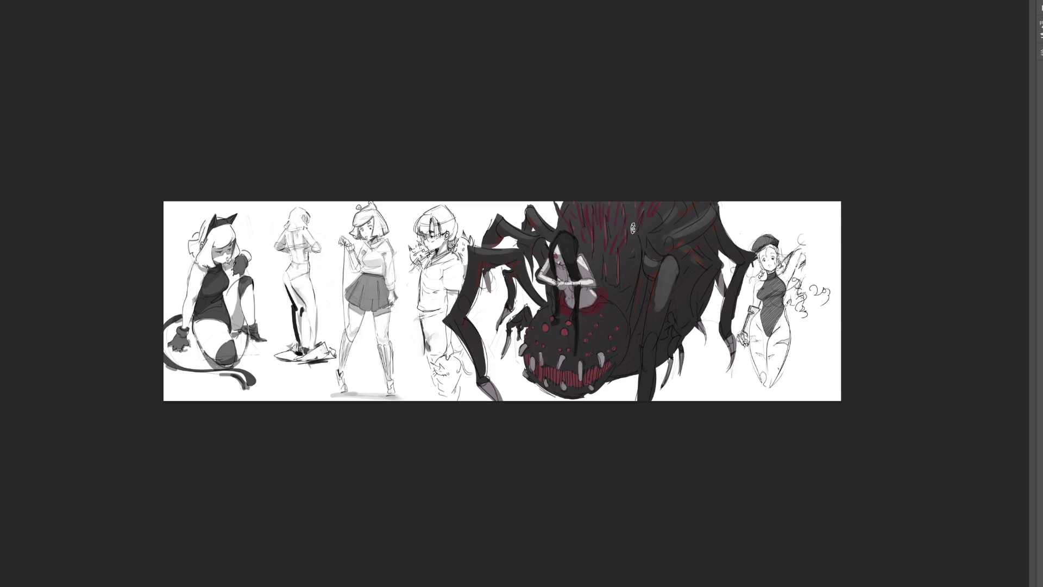
{"action": "key", "text": "bracketright"}
{"action": "key", "text": "bracketright"}
{"action": "key", "text": "bracketright"}
Paint orange glow over the spider's body, legs and around the girl's head, with dark strands on the abdomen.
{"action": "mouse_move", "coordinate": [563, 202]}
{"action": "left_mouse_down"}
{"action": "mouse_move", "coordinate": [598, 234]}
{"action": "mouse_move", "coordinate": [613, 200]}
{"action": "mouse_move", "coordinate": [613, 255]}
{"action": "mouse_move", "coordinate": [625, 227]}
{"action": "mouse_move", "coordinate": [682, 182]}
{"action": "mouse_move", "coordinate": [628, 255]}
{"action": "mouse_move", "coordinate": [582, 206]}
{"action": "mouse_move", "coordinate": [584, 219]}
{"action": "mouse_move", "coordinate": [530, 237]}
{"action": "mouse_move", "coordinate": [553, 257]}
{"action": "mouse_move", "coordinate": [651, 233]}
{"action": "mouse_move", "coordinate": [653, 269]}
{"action": "mouse_move", "coordinate": [725, 199]}
{"action": "mouse_move", "coordinate": [743, 239]}
{"action": "mouse_move", "coordinate": [711, 246]}
{"action": "mouse_move", "coordinate": [722, 262]}
{"action": "mouse_move", "coordinate": [691, 328]}
{"action": "mouse_move", "coordinate": [660, 334]}
{"action": "mouse_move", "coordinate": [655, 370]}
{"action": "mouse_move", "coordinate": [624, 350]}
{"action": "left_mouse_up"}
{"action": "mouse_move", "coordinate": [725, 286]}
{"action": "left_mouse_down"}
{"action": "mouse_move", "coordinate": [730, 231]}
{"action": "mouse_move", "coordinate": [728, 271]}
{"action": "left_mouse_up"}
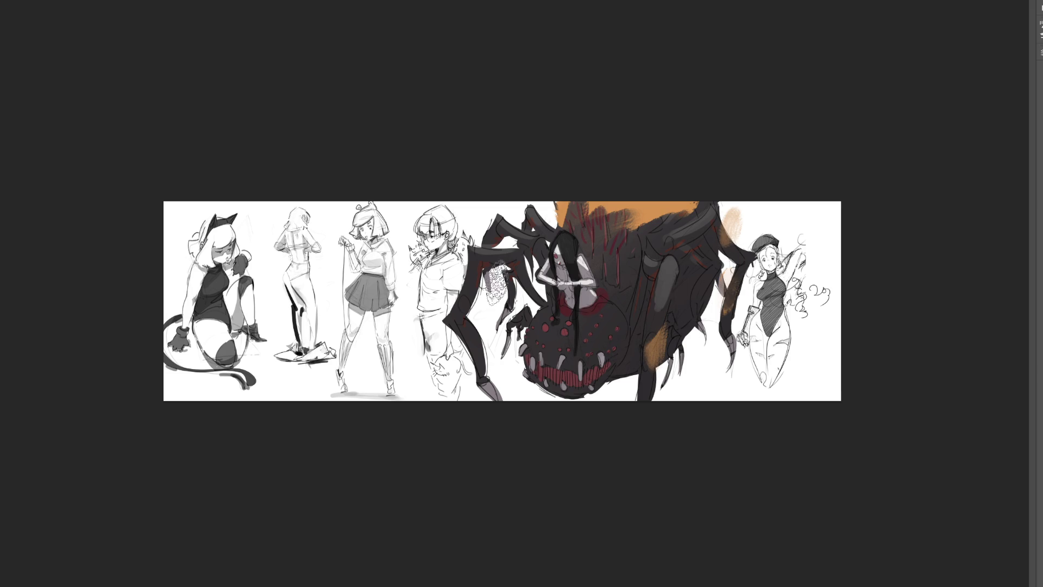
{"action": "left_click_drag", "start_coordinate": [481, 247], "coordinate": [467, 288]}
{"action": "left_click_drag", "start_coordinate": [515, 207], "coordinate": [508, 250]}
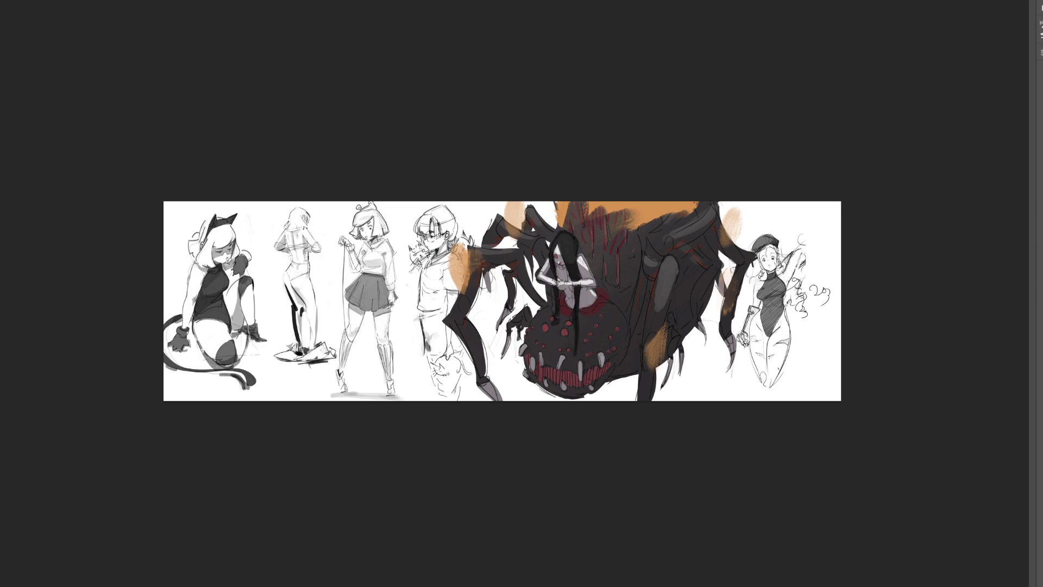
{"action": "mouse_move", "coordinate": [600, 225]}
{"action": "left_mouse_down"}
{"action": "mouse_move", "coordinate": [577, 234]}
{"action": "mouse_move", "coordinate": [649, 226]}
{"action": "mouse_move", "coordinate": [699, 186]}
{"action": "mouse_move", "coordinate": [686, 217]}
{"action": "mouse_move", "coordinate": [595, 234]}
{"action": "mouse_move", "coordinate": [633, 223]}
{"action": "mouse_move", "coordinate": [656, 237]}
{"action": "mouse_move", "coordinate": [642, 319]}
{"action": "mouse_move", "coordinate": [687, 214]}
{"action": "mouse_move", "coordinate": [752, 234]}
{"action": "left_mouse_up"}
{"action": "mouse_move", "coordinate": [522, 208]}
{"action": "left_mouse_down"}
{"action": "mouse_move", "coordinate": [504, 222]}
{"action": "mouse_move", "coordinate": [511, 241]}
{"action": "mouse_move", "coordinate": [495, 250]}
{"action": "left_mouse_up"}
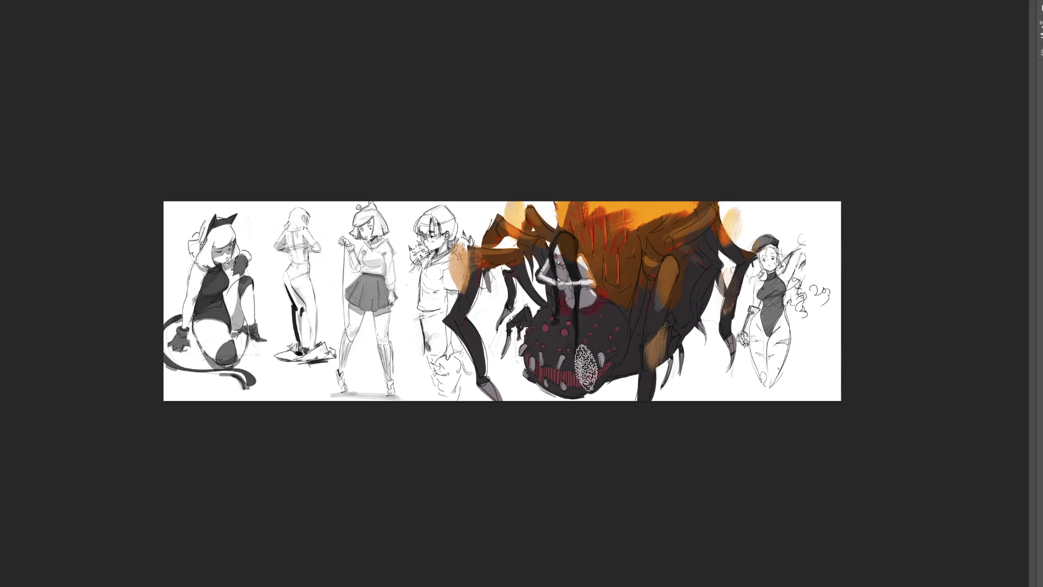
{"action": "mouse_move", "coordinate": [577, 328]}
{"action": "left_mouse_down"}
{"action": "mouse_move", "coordinate": [570, 381]}
{"action": "mouse_move", "coordinate": [538, 372]}
{"action": "mouse_move", "coordinate": [600, 367]}
{"action": "mouse_move", "coordinate": [579, 373]}
{"action": "left_mouse_up"}
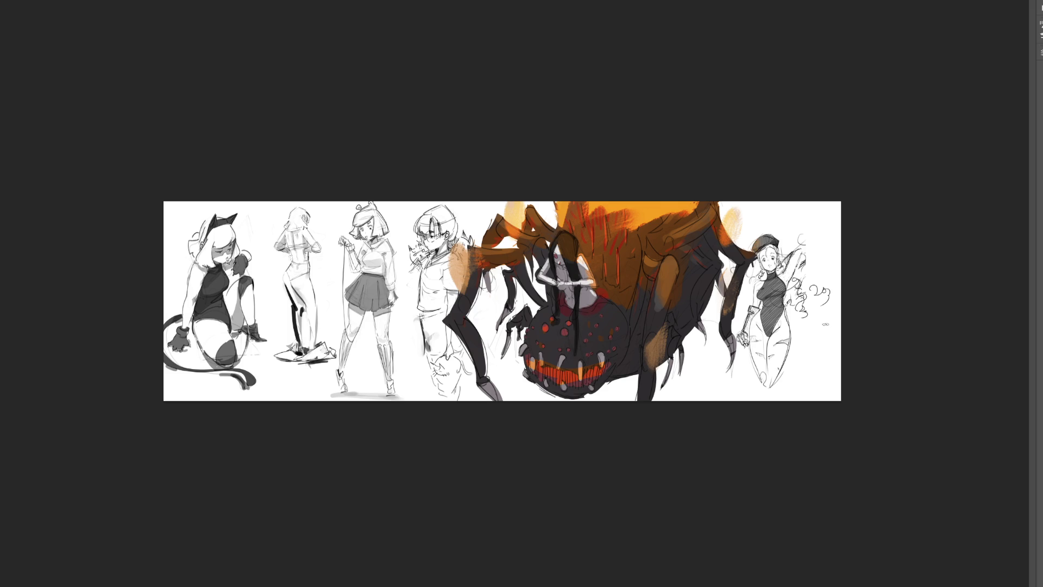
Lasso part of the spider's body, clear the selection, and paste the fiery reference image.
{"action": "mouse_move", "coordinate": [619, 266]}
{"action": "left_mouse_down"}
{"action": "mouse_move", "coordinate": [619, 318]}
{"action": "mouse_move", "coordinate": [598, 293]}
{"action": "mouse_move", "coordinate": [609, 266]}
{"action": "mouse_move", "coordinate": [629, 271]}
{"action": "mouse_move", "coordinate": [551, 256]}
{"action": "mouse_move", "coordinate": [480, 267]}
{"action": "mouse_move", "coordinate": [503, 239]}
{"action": "mouse_move", "coordinate": [600, 305]}
{"action": "mouse_move", "coordinate": [647, 286]}
{"action": "mouse_move", "coordinate": [663, 342]}
{"action": "mouse_move", "coordinate": [705, 307]}
{"action": "mouse_move", "coordinate": [732, 252]}
{"action": "mouse_move", "coordinate": [693, 224]}
{"action": "mouse_move", "coordinate": [616, 225]}
{"action": "mouse_move", "coordinate": [679, 212]}
{"action": "mouse_move", "coordinate": [574, 220]}
{"action": "mouse_move", "coordinate": [641, 226]}
{"action": "mouse_move", "coordinate": [724, 254]}
{"action": "mouse_move", "coordinate": [738, 296]}
{"action": "left_mouse_up"}
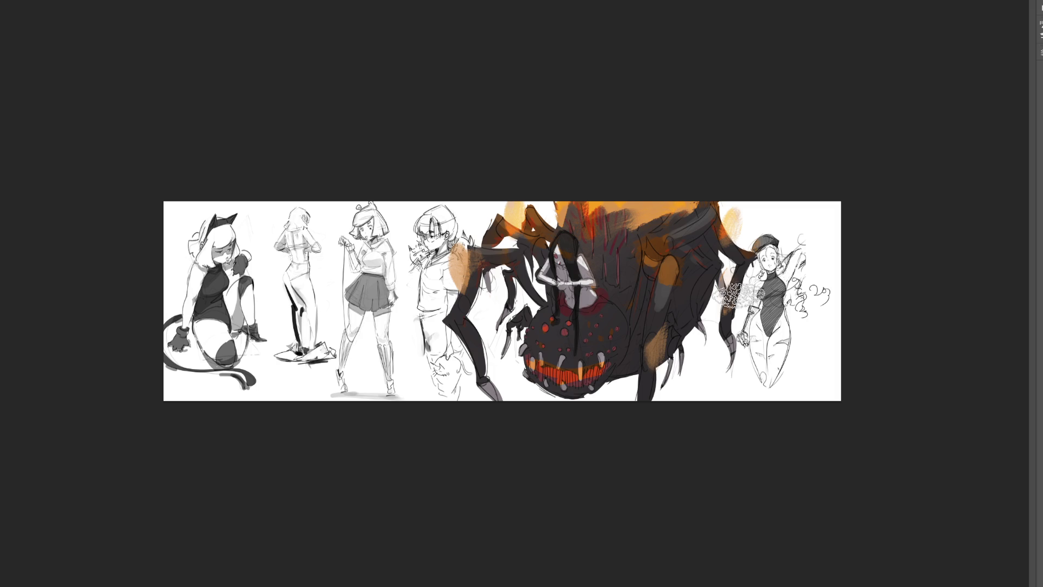
{"action": "key", "text": "ctrl+d"}
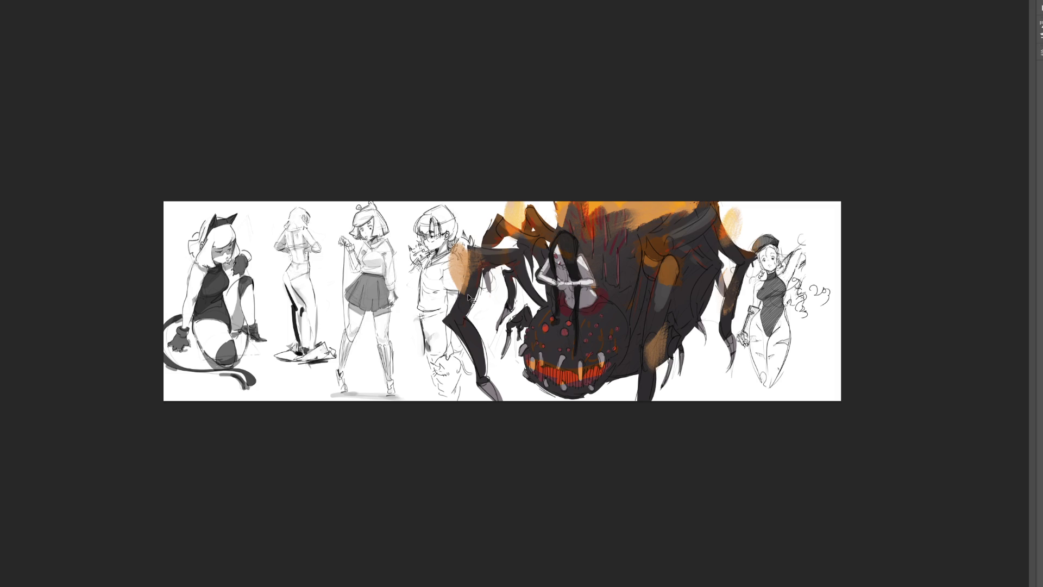
{"action": "key", "text": "ctrl+v"}
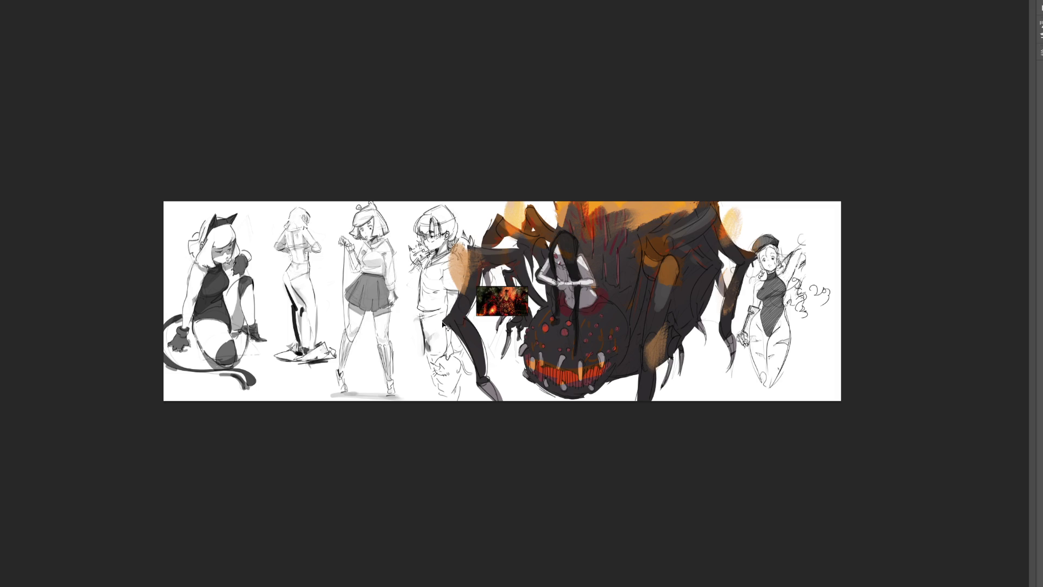
Move and enlarge the pasted fiery reference over the figures, apply it, and zoom in on the spider.
{"action": "mouse_move", "coordinate": [454, 320]}
{"action": "left_mouse_down"}
{"action": "mouse_move", "coordinate": [351, 255]}
{"action": "mouse_move", "coordinate": [267, 236]}
{"action": "left_mouse_up"}
{"action": "left_click_drag", "start_coordinate": [341, 230], "coordinate": [538, 427]}
{"action": "left_click_drag", "start_coordinate": [443, 289], "coordinate": [335, 292]}
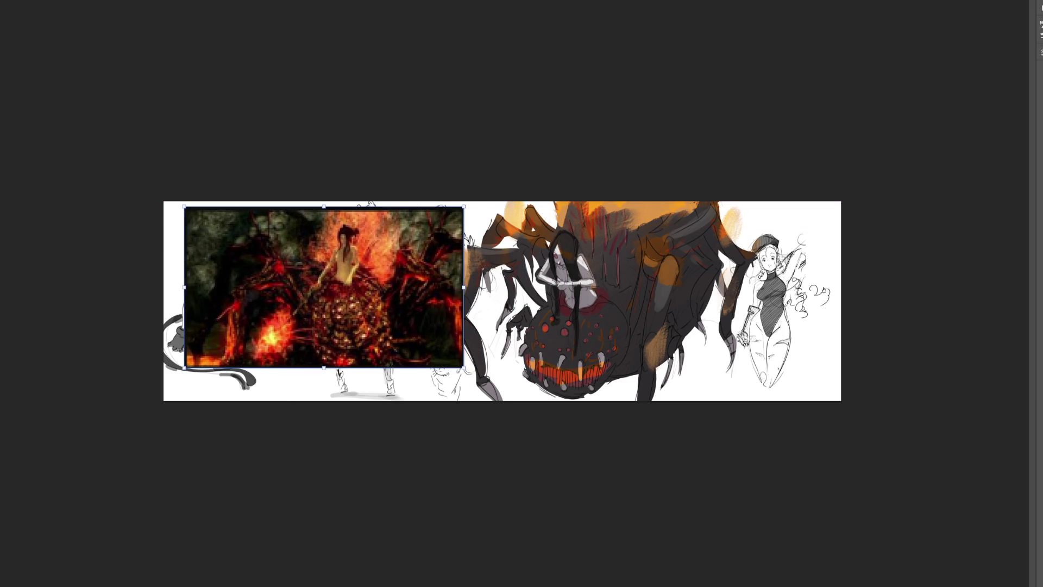
{"action": "key", "text": "Return"}
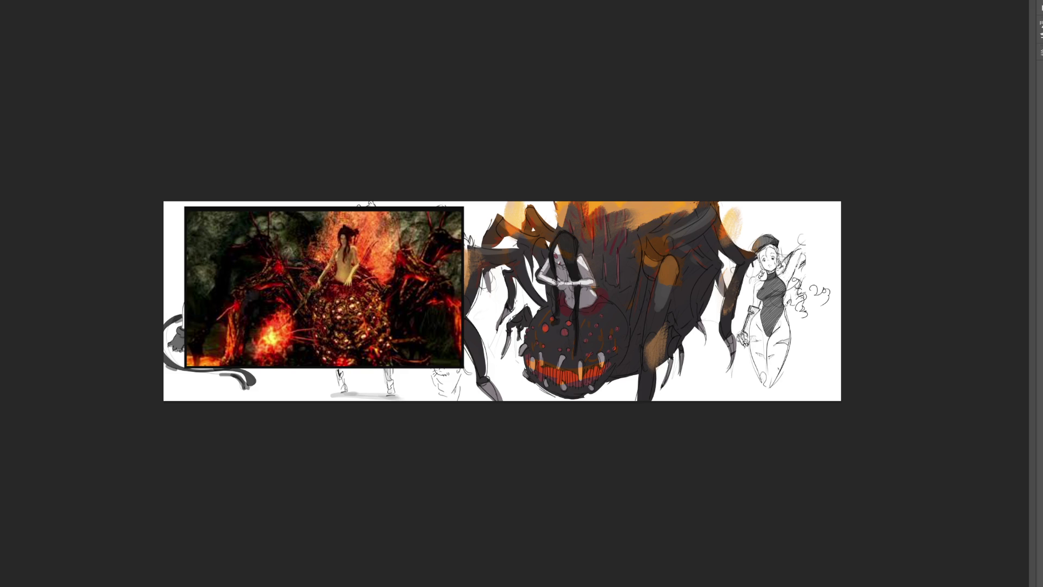
{"action": "key", "text": "ctrl+plus"}
{"action": "key", "text": "ctrl+plus"}
{"action": "key", "text": "ctrl+plus"}
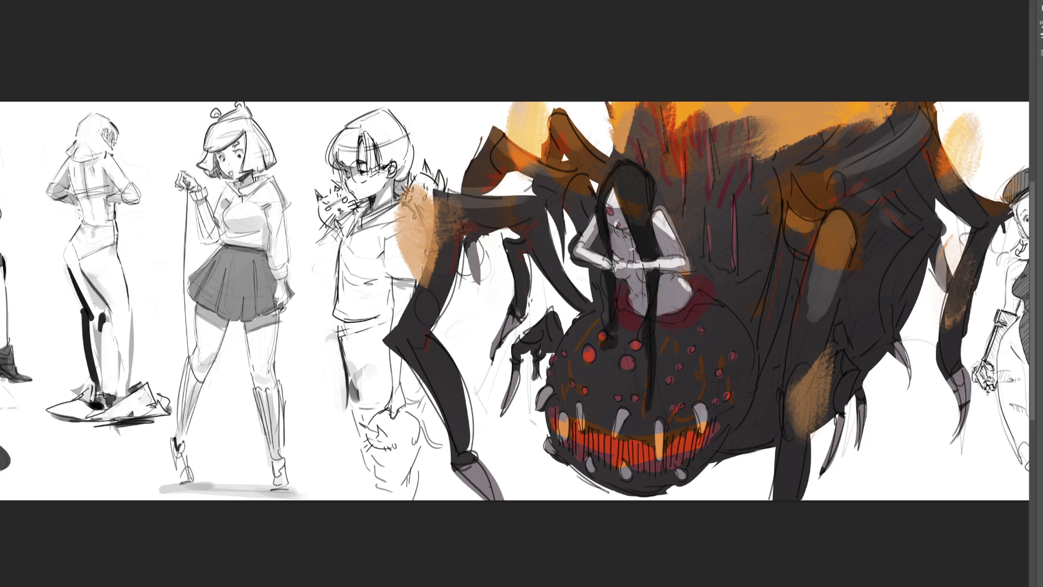
Try tan strokes over the girl and undo them, leaving her unchanged.
{"action": "mouse_move", "coordinate": [632, 172]}
{"action": "left_mouse_down"}
{"action": "mouse_move", "coordinate": [620, 201]}
{"action": "mouse_move", "coordinate": [626, 291]}
{"action": "left_mouse_up"}
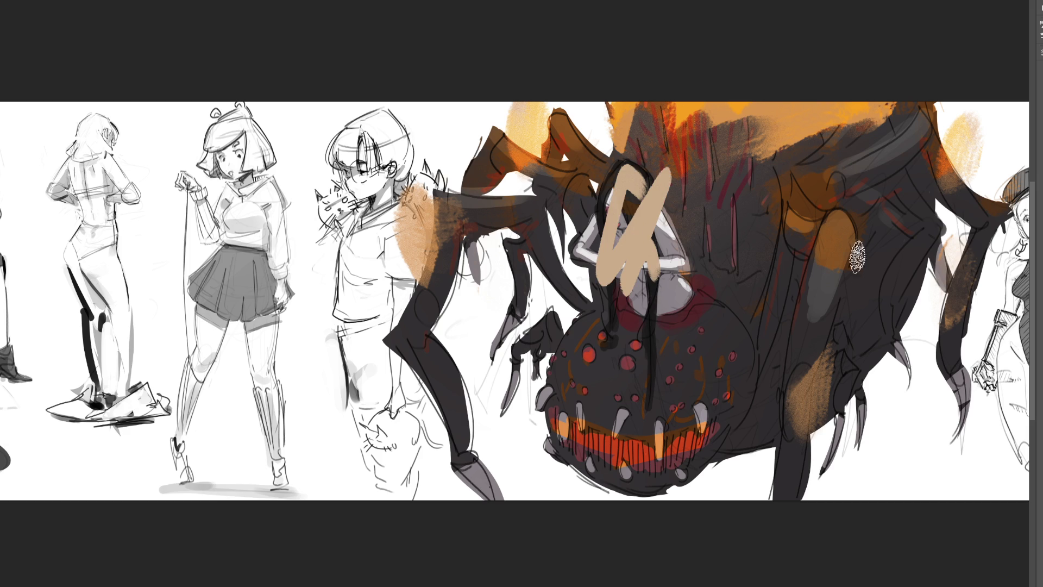
{"action": "key", "text": "ctrl+z"}
{"action": "left_click_drag", "start_coordinate": [626, 167], "coordinate": [666, 172]}
{"action": "key", "text": "ctrl+z"}
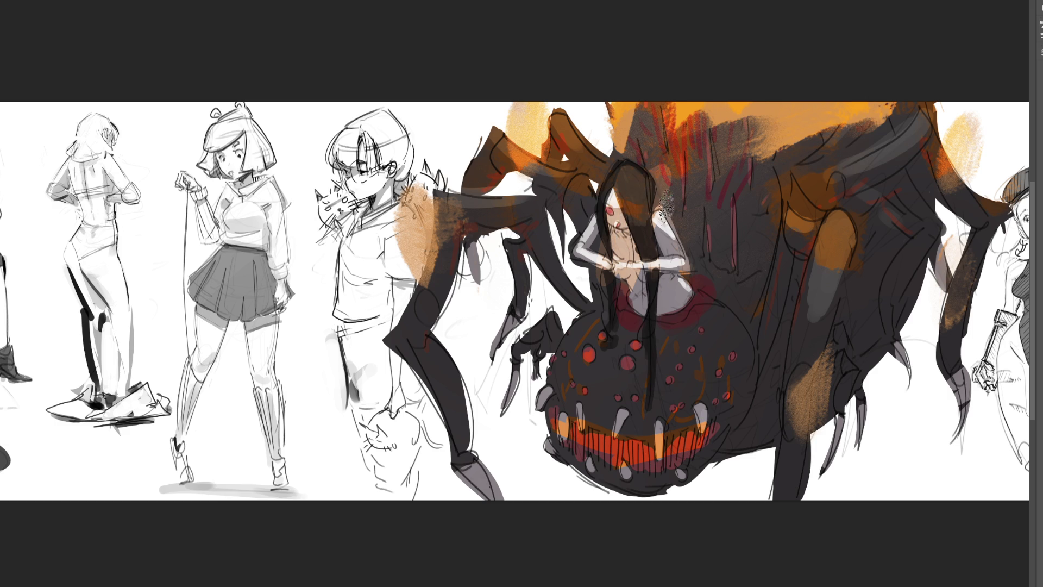
With a much larger brush, glaze translucent brown over the spider's body, legs near the hair and claw.
{"action": "key", "text": "bracketright"}
{"action": "key", "text": "bracketright"}
{"action": "key", "text": "bracketright"}
{"action": "mouse_move", "coordinate": [730, 128]}
{"action": "left_mouse_down"}
{"action": "mouse_move", "coordinate": [752, 272]}
{"action": "mouse_move", "coordinate": [770, 298]}
{"action": "mouse_move", "coordinate": [881, 253]}
{"action": "mouse_move", "coordinate": [792, 326]}
{"action": "mouse_move", "coordinate": [745, 280]}
{"action": "mouse_move", "coordinate": [633, 384]}
{"action": "mouse_move", "coordinate": [650, 335]}
{"action": "left_mouse_up"}
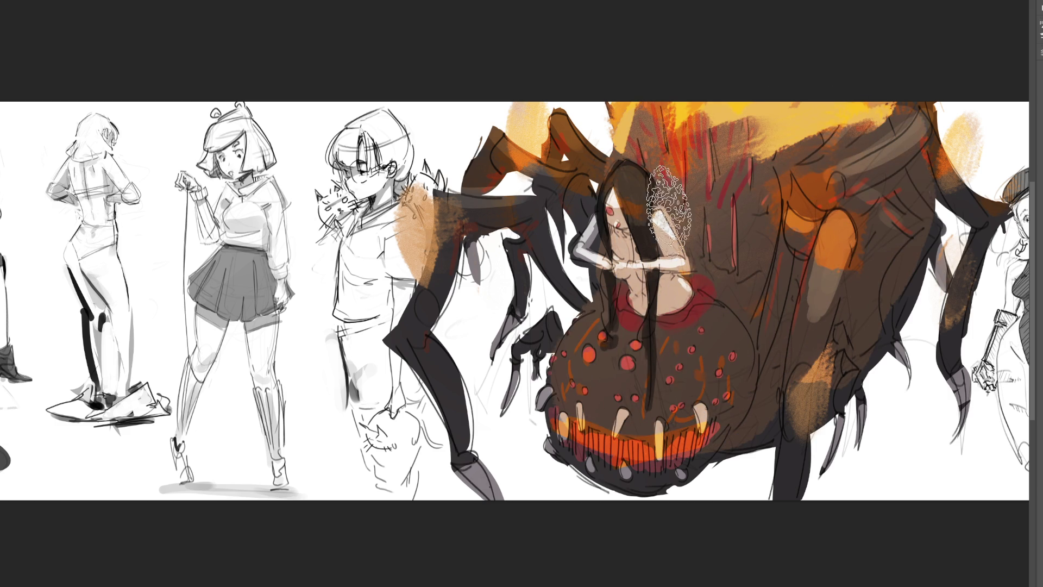
{"action": "left_click_drag", "start_coordinate": [450, 218], "coordinate": [560, 261]}
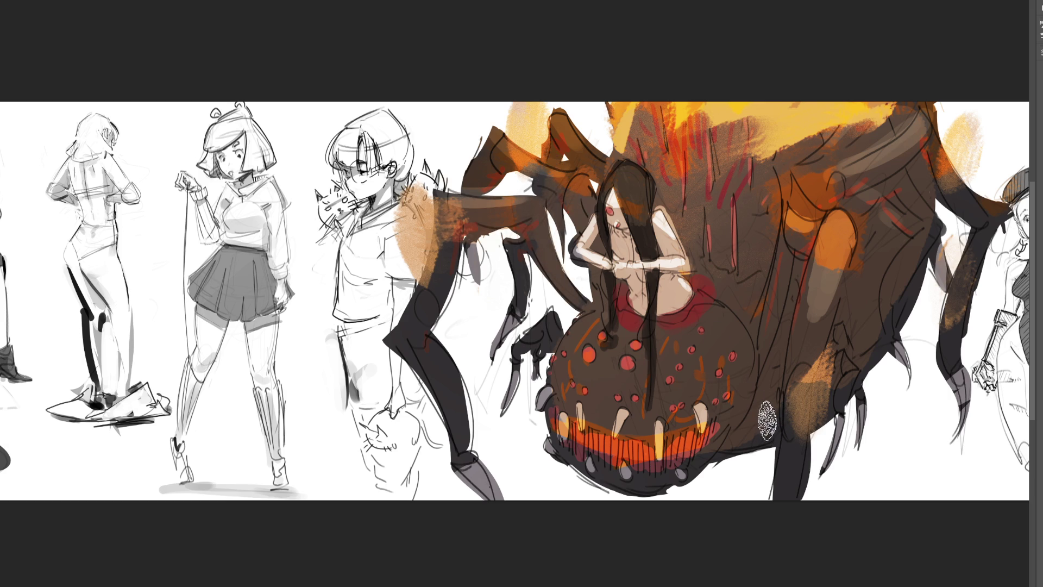
{"action": "mouse_move", "coordinate": [462, 240]}
{"action": "left_mouse_down"}
{"action": "mouse_move", "coordinate": [418, 309]}
{"action": "mouse_move", "coordinate": [448, 241]}
{"action": "left_mouse_up"}
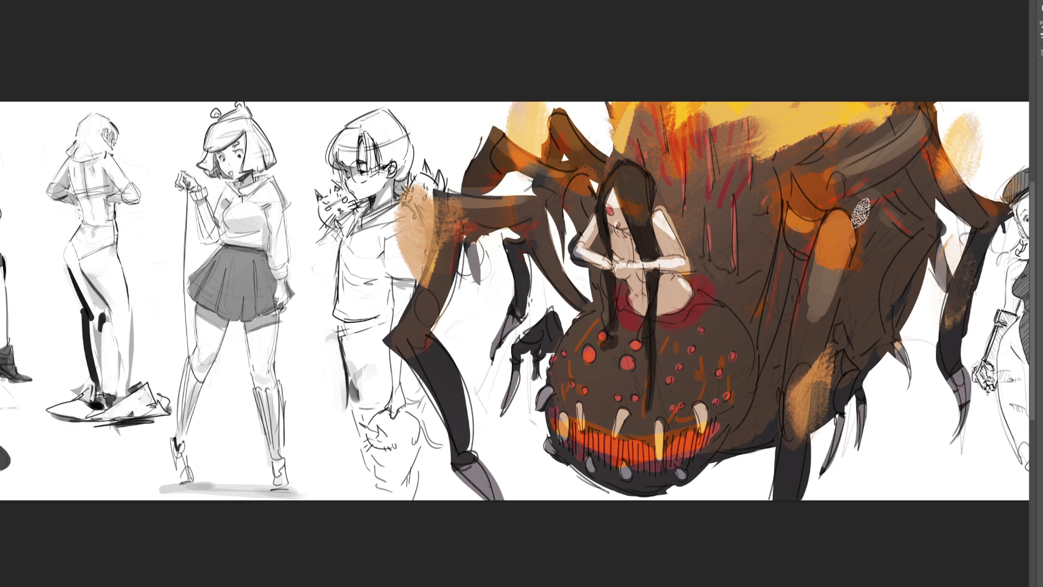
{"action": "left_click_drag", "start_coordinate": [553, 326], "coordinate": [549, 341]}
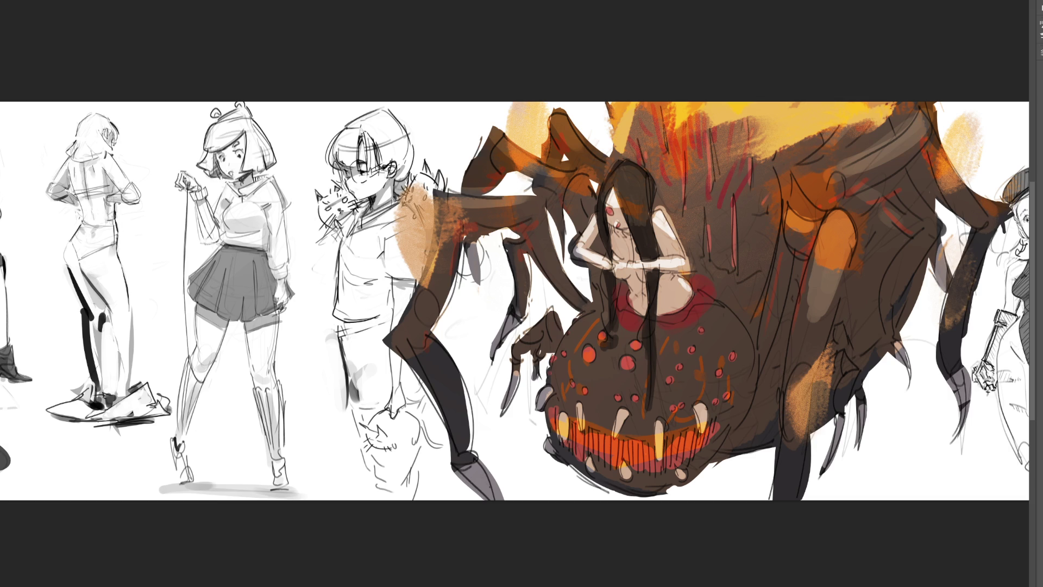
{"action": "key", "text": "ctrl+minus"}
{"action": "key", "text": "ctrl+minus"}
{"action": "key", "text": "ctrl+minus"}
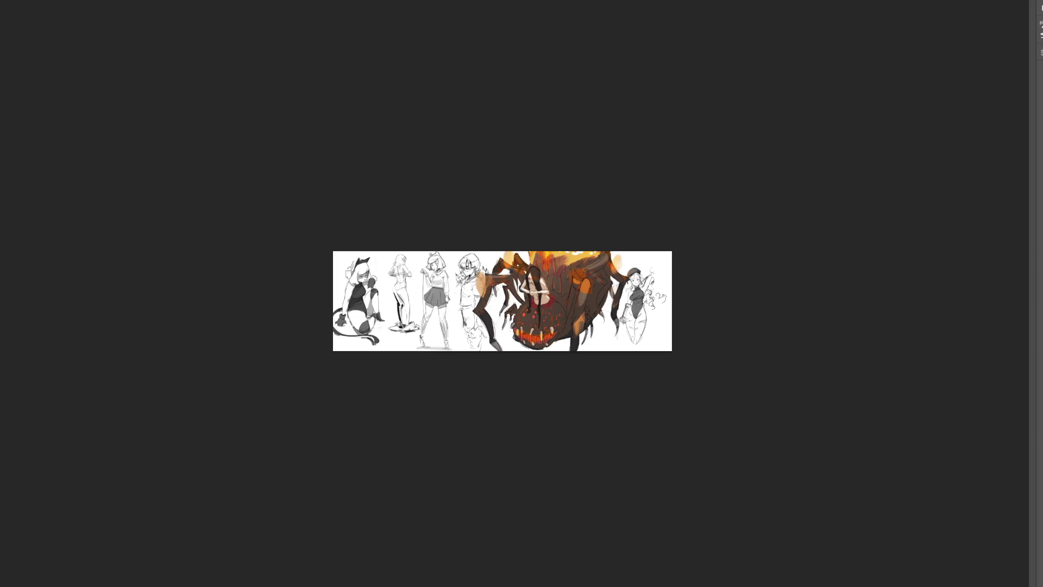
Fit the entire banner artwork to the window width with Ctrl+0.
{"action": "key", "text": "ctrl+0"}
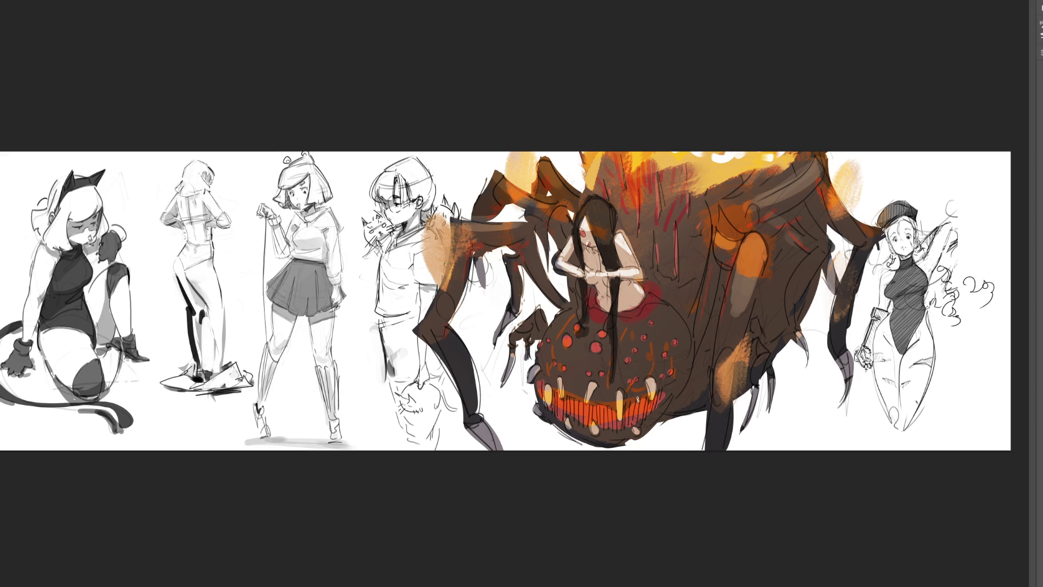
Ink black accents on the spider's mouth, fangs and teeth, the girl's hair, and the upper-right leg.
{"action": "left_click_drag", "start_coordinate": [623, 398], "coordinate": [615, 418]}
{"action": "left_click_drag", "start_coordinate": [646, 382], "coordinate": [647, 403]}
{"action": "mouse_move", "coordinate": [599, 294]}
{"action": "left_mouse_down"}
{"action": "mouse_move", "coordinate": [609, 315]}
{"action": "mouse_move", "coordinate": [633, 307]}
{"action": "mouse_move", "coordinate": [694, 339]}
{"action": "mouse_move", "coordinate": [699, 355]}
{"action": "mouse_move", "coordinate": [698, 339]}
{"action": "mouse_move", "coordinate": [676, 404]}
{"action": "mouse_move", "coordinate": [690, 364]}
{"action": "mouse_move", "coordinate": [686, 407]}
{"action": "mouse_move", "coordinate": [705, 357]}
{"action": "mouse_move", "coordinate": [687, 405]}
{"action": "left_mouse_up"}
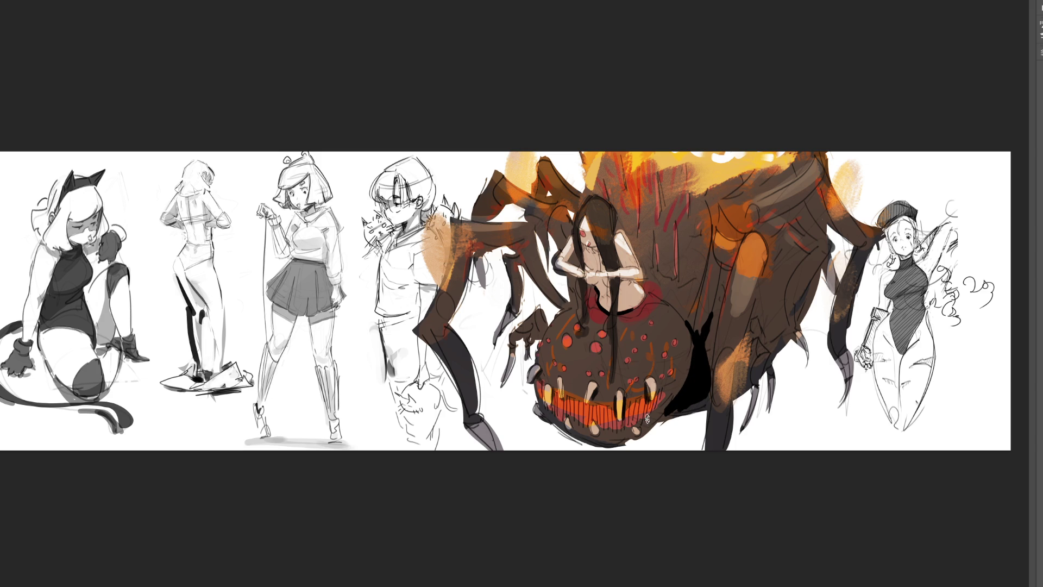
{"action": "left_click_drag", "start_coordinate": [667, 387], "coordinate": [653, 410]}
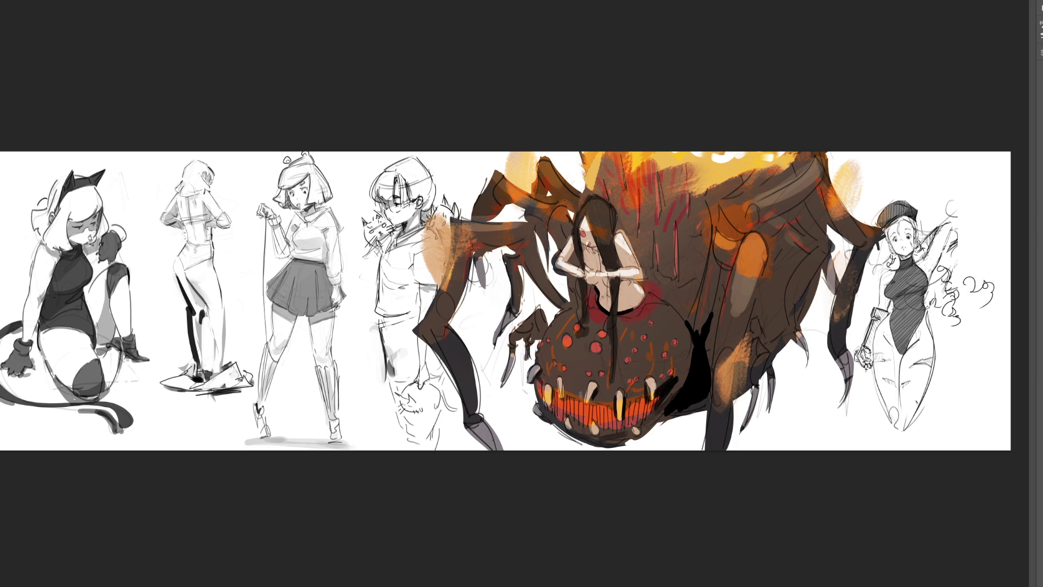
{"action": "left_click_drag", "start_coordinate": [564, 389], "coordinate": [614, 399]}
{"action": "mouse_move", "coordinate": [724, 266]}
{"action": "left_mouse_down"}
{"action": "mouse_move", "coordinate": [718, 256]}
{"action": "mouse_move", "coordinate": [717, 280]}
{"action": "left_mouse_up"}
Paint dark strokes up the spider's body and across its right legs.
{"action": "mouse_move", "coordinate": [777, 213]}
{"action": "left_mouse_down"}
{"action": "mouse_move", "coordinate": [821, 180]}
{"action": "mouse_move", "coordinate": [809, 193]}
{"action": "mouse_move", "coordinate": [815, 243]}
{"action": "left_mouse_up"}
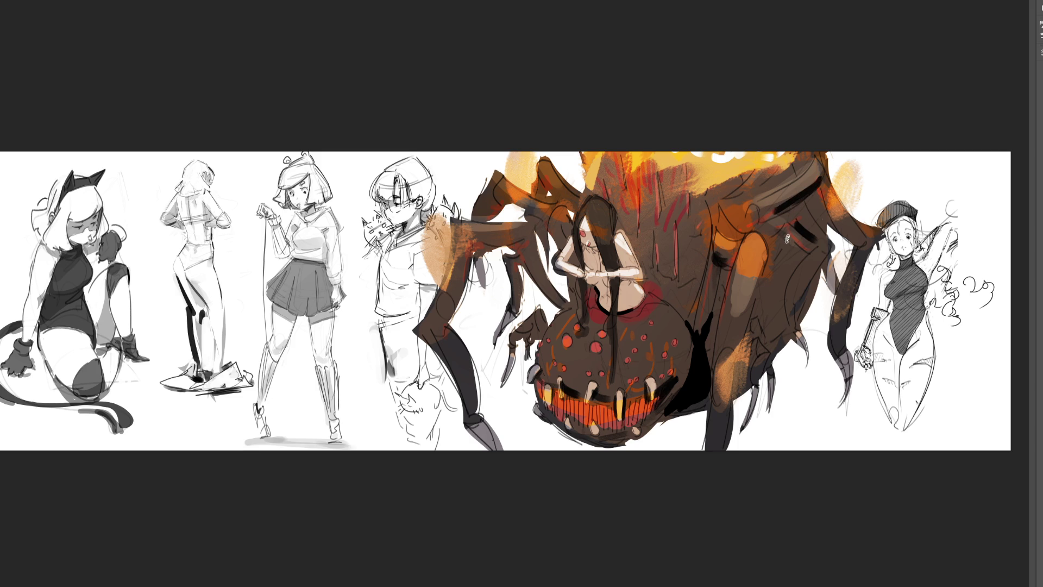
{"action": "left_click_drag", "start_coordinate": [814, 284], "coordinate": [808, 297]}
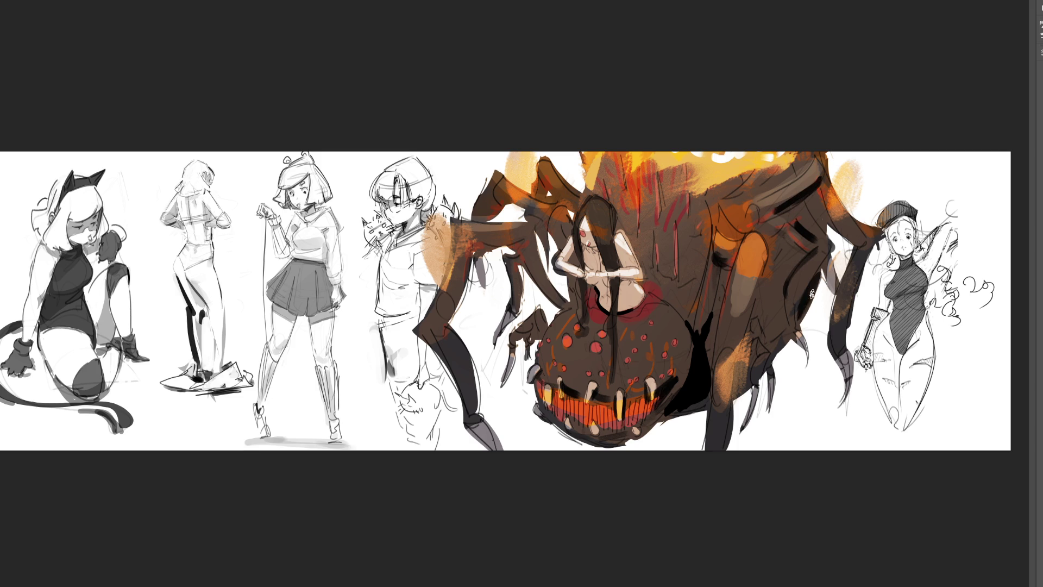
{"action": "mouse_move", "coordinate": [763, 327]}
{"action": "left_mouse_down"}
{"action": "mouse_move", "coordinate": [776, 326]}
{"action": "mouse_move", "coordinate": [783, 305]}
{"action": "mouse_move", "coordinate": [793, 339]}
{"action": "mouse_move", "coordinate": [742, 388]}
{"action": "left_mouse_up"}
{"action": "left_click_drag", "start_coordinate": [827, 341], "coordinate": [845, 343]}
{"action": "left_click_drag", "start_coordinate": [846, 239], "coordinate": [873, 248]}
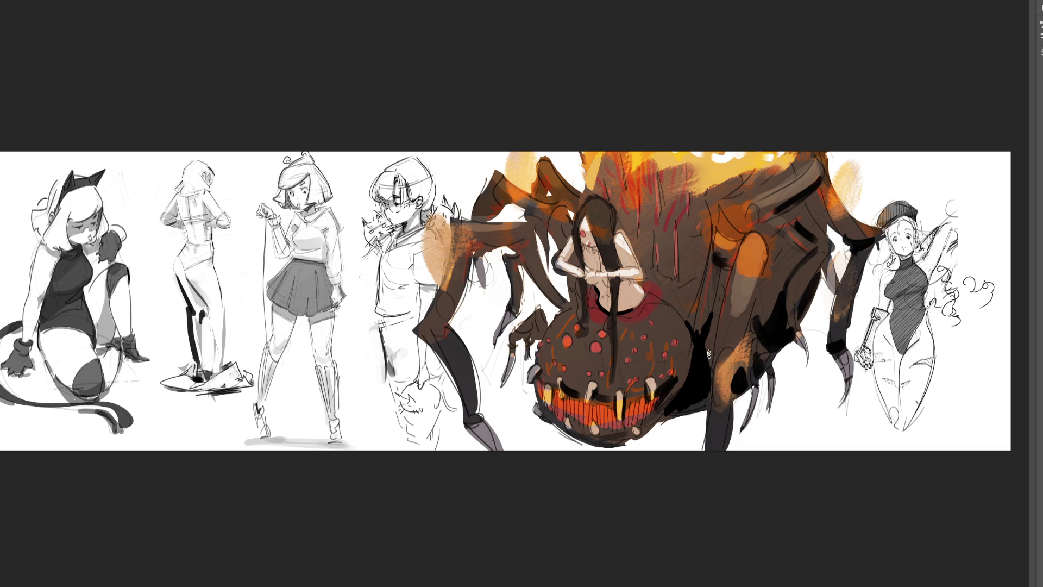
Band the front legs, claw and upper leg joint in black.
{"action": "mouse_move", "coordinate": [449, 326]}
{"action": "left_mouse_down"}
{"action": "mouse_move", "coordinate": [432, 335]}
{"action": "mouse_move", "coordinate": [453, 329]}
{"action": "left_mouse_up"}
{"action": "mouse_move", "coordinate": [465, 416]}
{"action": "left_mouse_down"}
{"action": "mouse_move", "coordinate": [481, 424]}
{"action": "mouse_move", "coordinate": [472, 418]}
{"action": "left_mouse_up"}
{"action": "mouse_move", "coordinate": [511, 347]}
{"action": "left_mouse_down"}
{"action": "mouse_move", "coordinate": [537, 320]}
{"action": "mouse_move", "coordinate": [525, 350]}
{"action": "mouse_move", "coordinate": [543, 331]}
{"action": "left_mouse_up"}
{"action": "mouse_move", "coordinate": [518, 288]}
{"action": "left_mouse_down"}
{"action": "mouse_move", "coordinate": [511, 264]}
{"action": "mouse_move", "coordinate": [532, 243]}
{"action": "left_mouse_up"}
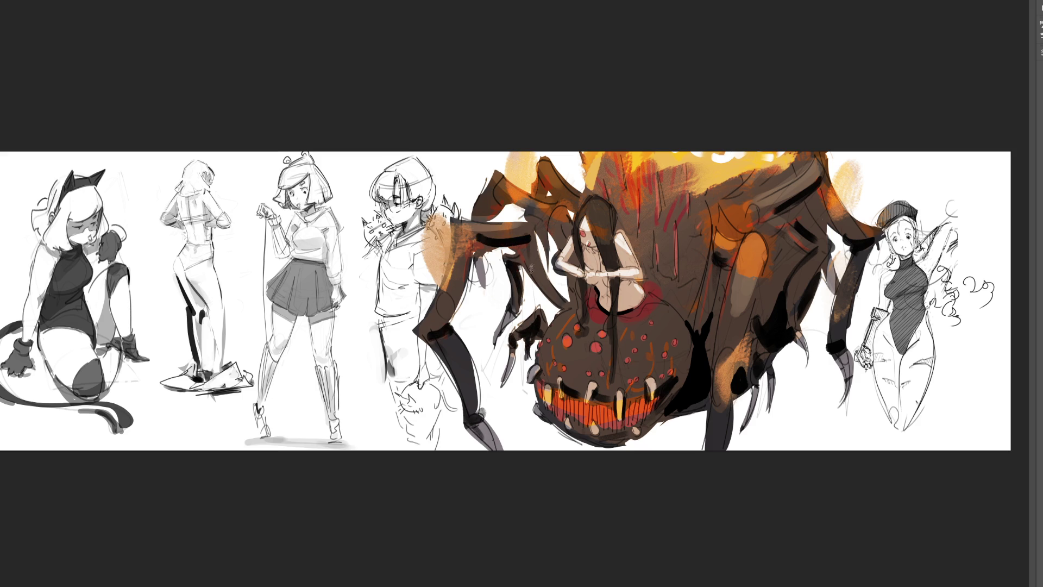
{"action": "left_click_drag", "start_coordinate": [508, 208], "coordinate": [531, 218]}
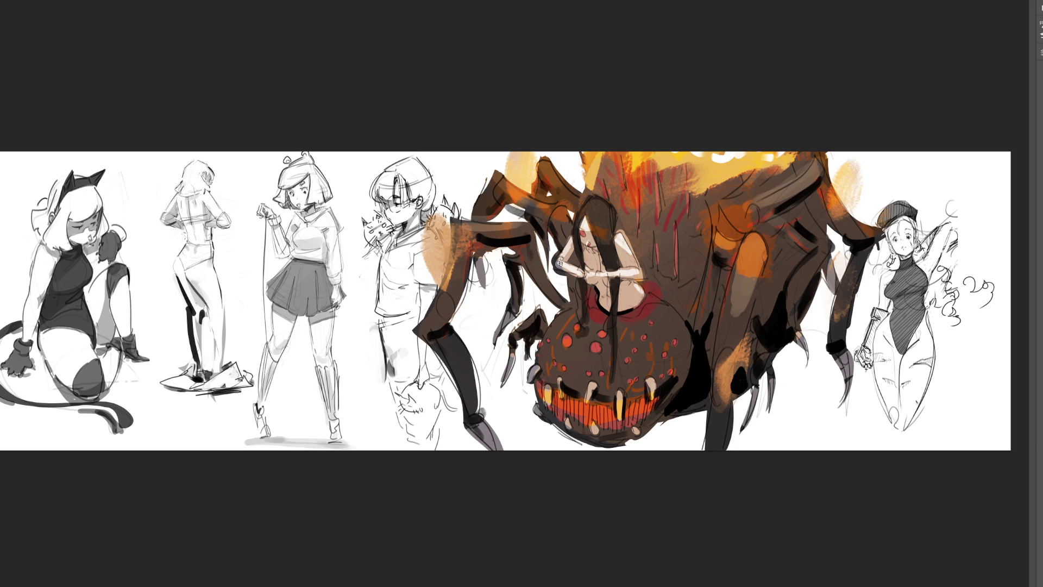
Rework the girl's hair into a dark arch with lighter strands, and shade grey under the spider.
{"action": "mouse_move", "coordinate": [598, 202]}
{"action": "left_mouse_down"}
{"action": "mouse_move", "coordinate": [608, 223]}
{"action": "mouse_move", "coordinate": [590, 209]}
{"action": "mouse_move", "coordinate": [603, 245]}
{"action": "mouse_move", "coordinate": [606, 218]}
{"action": "mouse_move", "coordinate": [603, 244]}
{"action": "mouse_move", "coordinate": [616, 254]}
{"action": "mouse_move", "coordinate": [599, 245]}
{"action": "mouse_move", "coordinate": [591, 212]}
{"action": "mouse_move", "coordinate": [577, 216]}
{"action": "mouse_move", "coordinate": [579, 250]}
{"action": "left_mouse_up"}
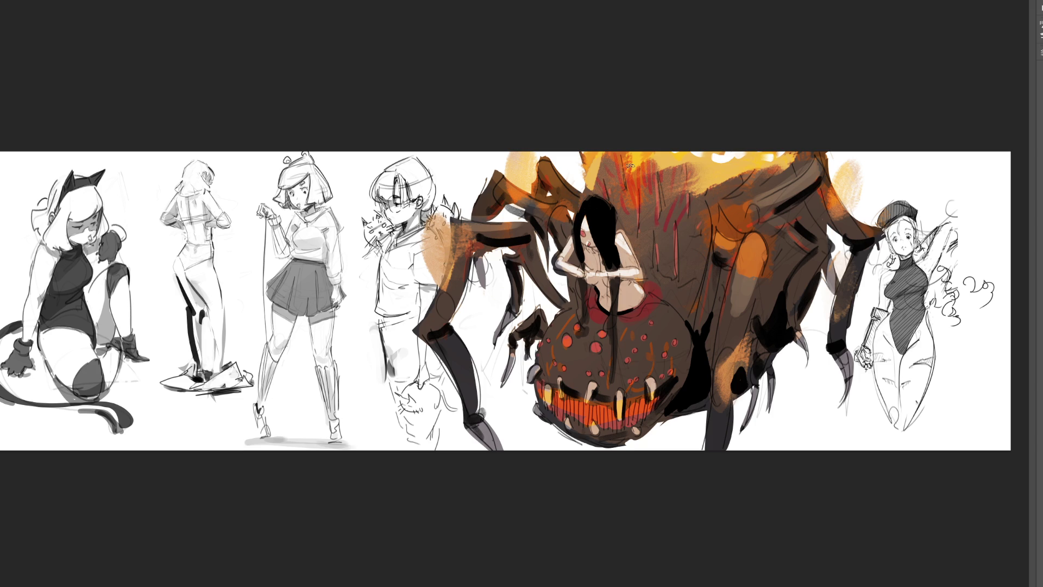
{"action": "mouse_move", "coordinate": [604, 210]}
{"action": "left_mouse_down"}
{"action": "mouse_move", "coordinate": [575, 179]}
{"action": "mouse_move", "coordinate": [619, 217]}
{"action": "mouse_move", "coordinate": [641, 206]}
{"action": "mouse_move", "coordinate": [687, 308]}
{"action": "left_mouse_up"}
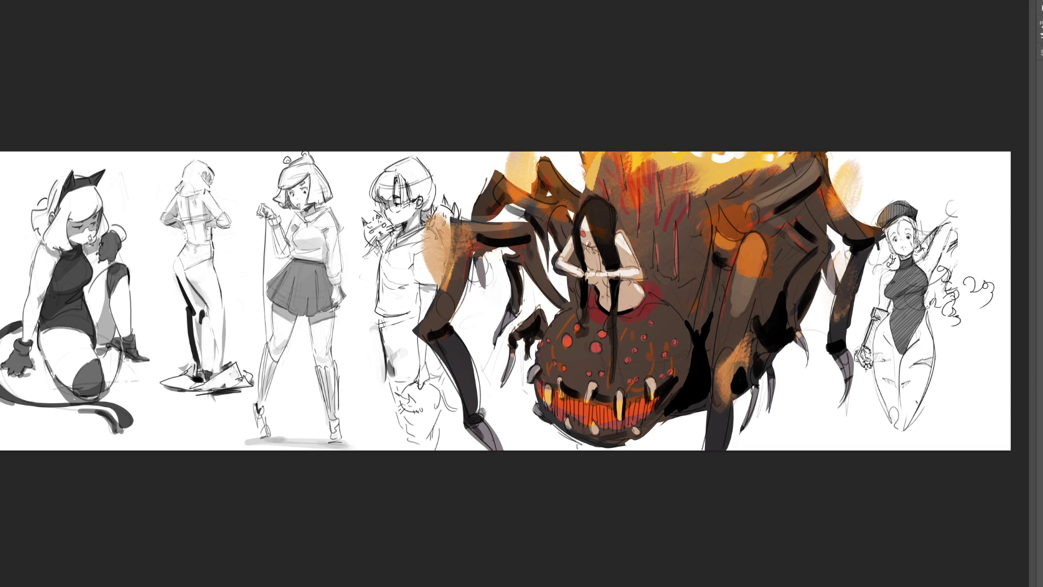
{"action": "mouse_move", "coordinate": [572, 451]}
{"action": "left_mouse_down"}
{"action": "mouse_move", "coordinate": [551, 448]}
{"action": "mouse_move", "coordinate": [611, 454]}
{"action": "mouse_move", "coordinate": [695, 416]}
{"action": "mouse_move", "coordinate": [624, 454]}
{"action": "left_mouse_up"}
{"action": "mouse_move", "coordinate": [755, 402]}
{"action": "left_mouse_down"}
{"action": "mouse_move", "coordinate": [736, 413]}
{"action": "mouse_move", "coordinate": [766, 402]}
{"action": "mouse_move", "coordinate": [798, 358]}
{"action": "mouse_move", "coordinate": [767, 371]}
{"action": "left_mouse_up"}
Paint grey cast shadows beside the right claws, under the left legs and left of the body.
{"action": "left_click_drag", "start_coordinate": [821, 333], "coordinate": [806, 326]}
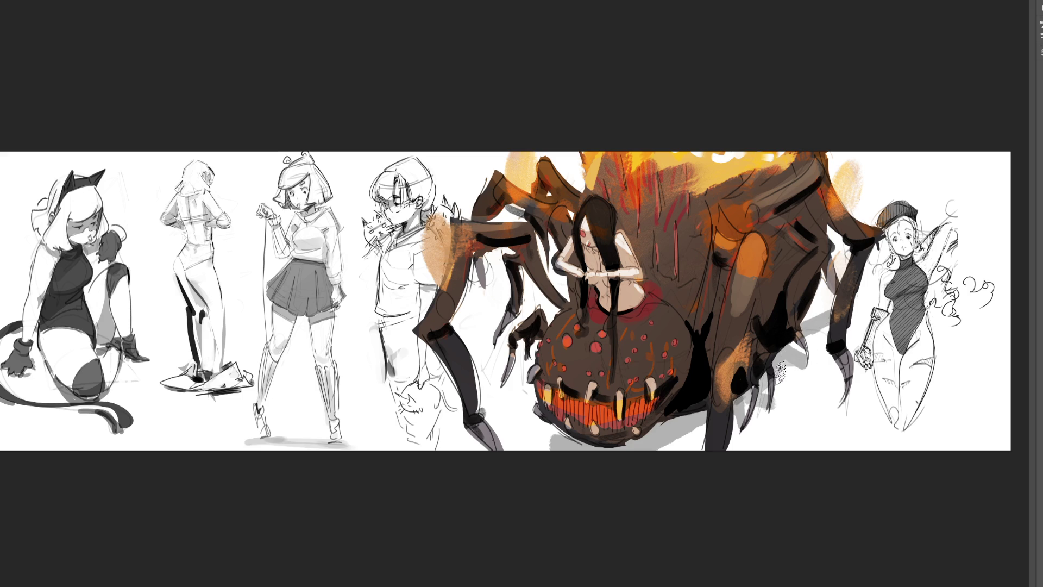
{"action": "left_click_drag", "start_coordinate": [784, 372], "coordinate": [802, 380]}
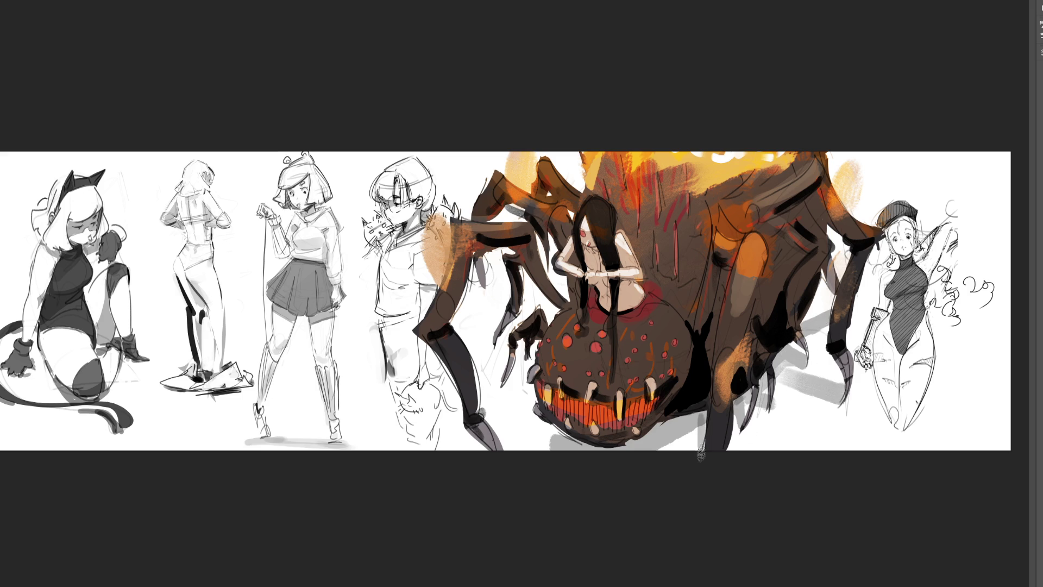
{"action": "left_click_drag", "start_coordinate": [537, 433], "coordinate": [542, 432]}
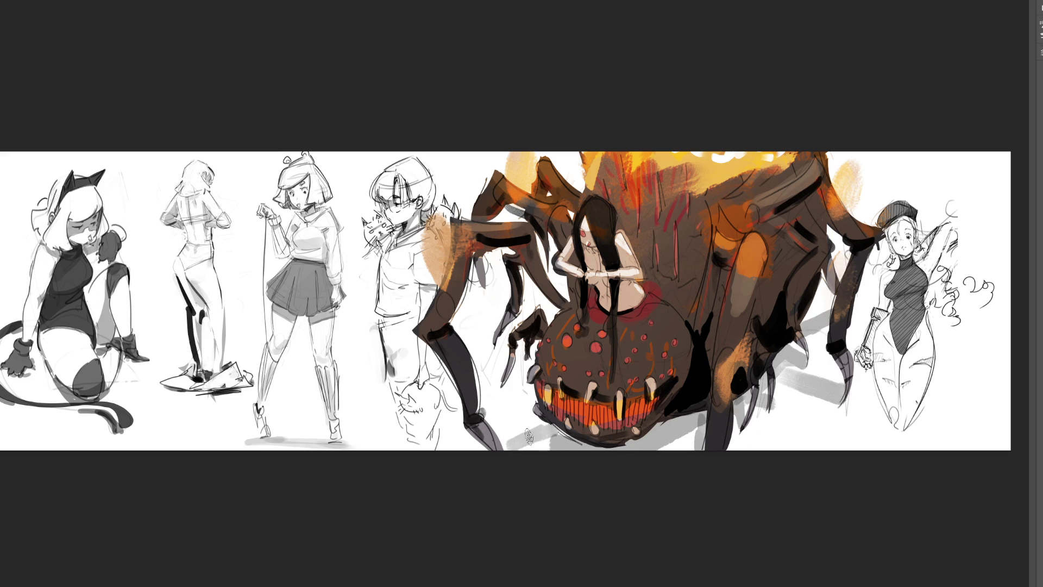
{"action": "left_click_drag", "start_coordinate": [508, 392], "coordinate": [541, 387]}
{"action": "left_click_drag", "start_coordinate": [496, 352], "coordinate": [534, 356]}
{"action": "mouse_move", "coordinate": [484, 288]}
{"action": "left_mouse_down"}
{"action": "mouse_move", "coordinate": [591, 316]}
{"action": "mouse_move", "coordinate": [554, 276]}
{"action": "left_mouse_up"}
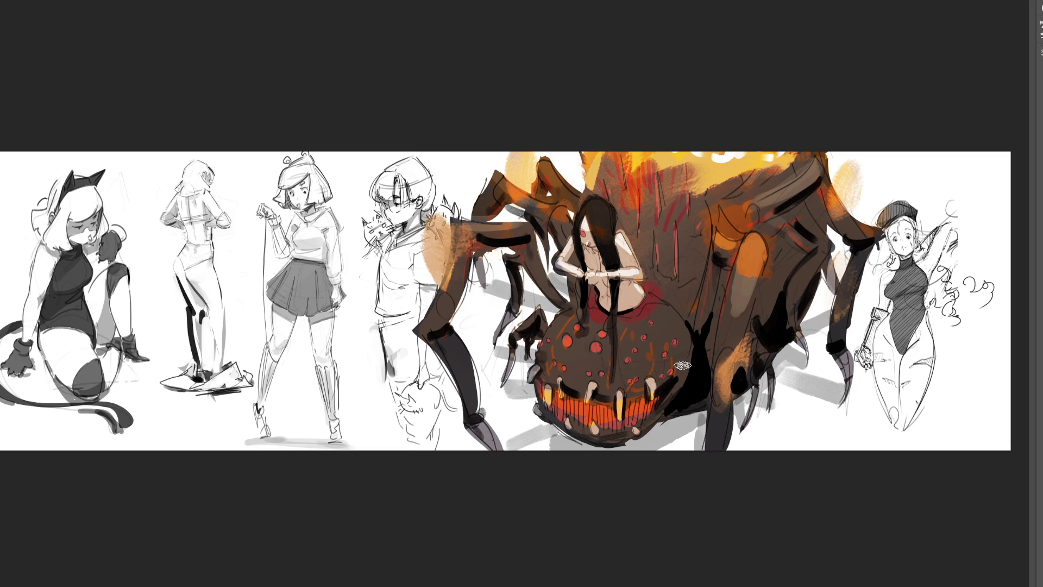
Add a faint shadow near the spider's claw with a smaller brush, and undo the stray white dab.
{"action": "key", "text": "bracketleft"}
{"action": "key", "text": "bracketleft"}
{"action": "key", "text": "bracketleft"}
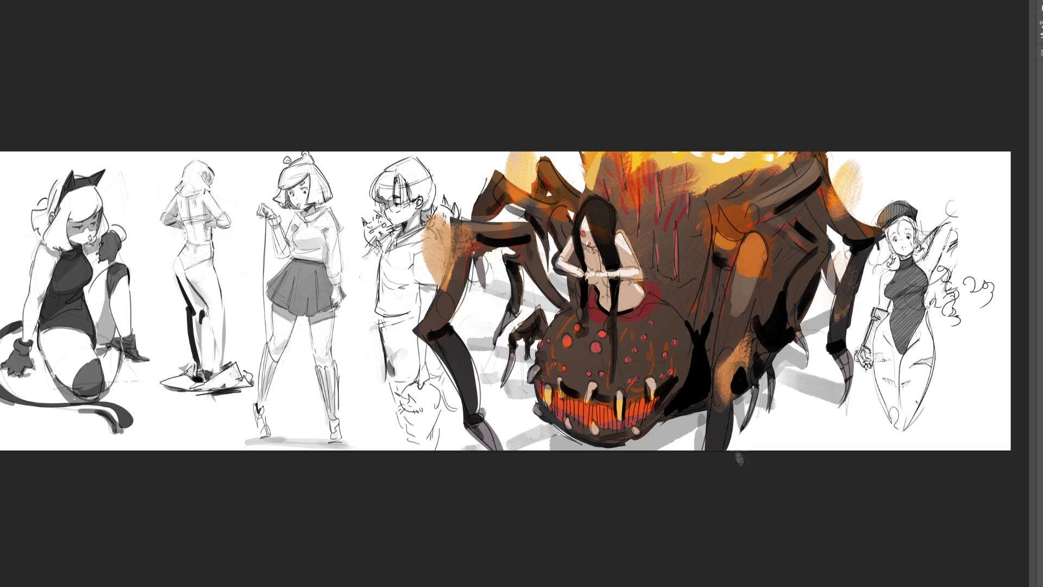
{"action": "left_click_drag", "start_coordinate": [758, 429], "coordinate": [793, 413]}
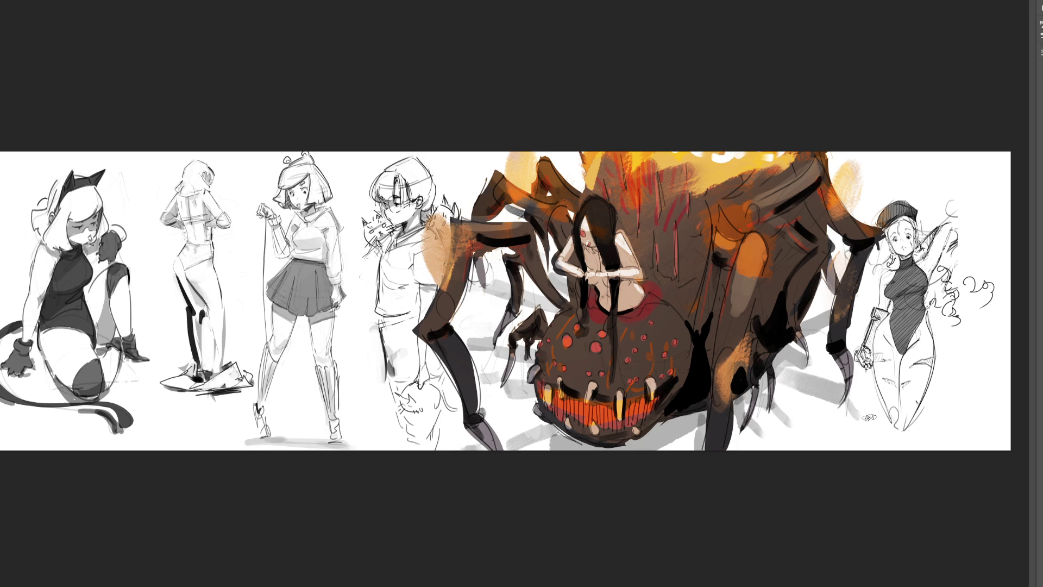
{"action": "key", "text": "bracketright"}
{"action": "key", "text": "bracketright"}
{"action": "key", "text": "bracketright"}
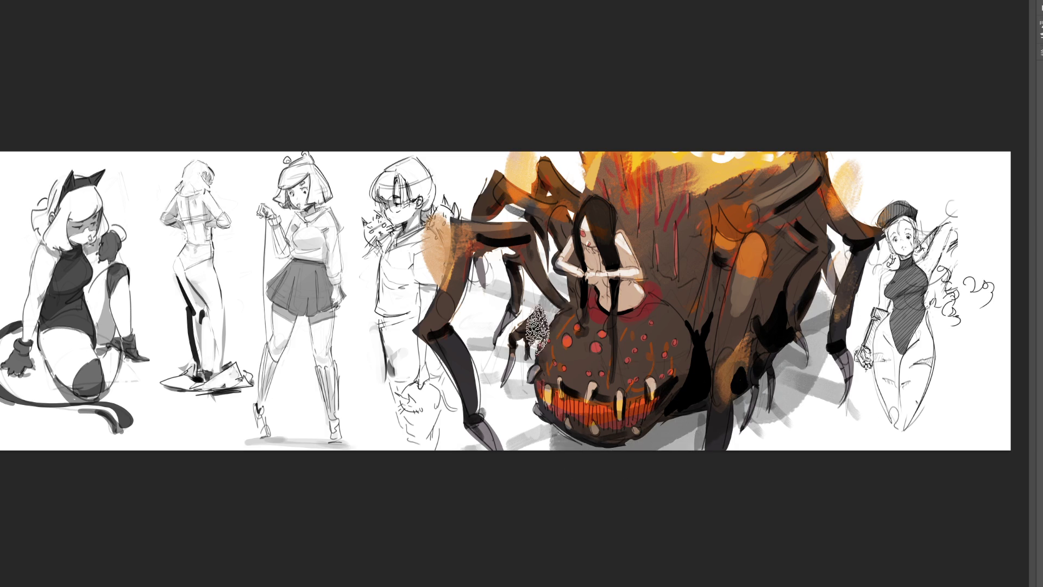
{"action": "key", "text": "ctrl+z"}
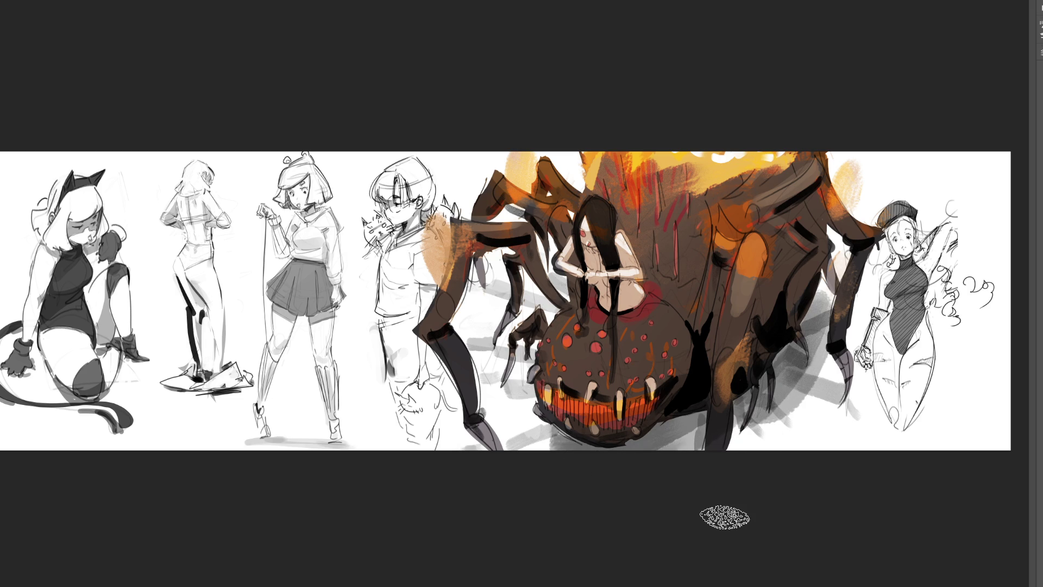
Darken the shadows under the right legs and add light highlights to two claws with a small brush.
{"action": "mouse_move", "coordinate": [791, 363]}
{"action": "left_mouse_down"}
{"action": "mouse_move", "coordinate": [717, 429]}
{"action": "mouse_move", "coordinate": [810, 347]}
{"action": "mouse_move", "coordinate": [771, 407]}
{"action": "mouse_move", "coordinate": [758, 384]}
{"action": "mouse_move", "coordinate": [766, 368]}
{"action": "mouse_move", "coordinate": [750, 411]}
{"action": "left_mouse_up"}
{"action": "key", "text": "bracketleft"}
{"action": "key", "text": "bracketleft"}
{"action": "key", "text": "bracketleft"}
{"action": "left_click_drag", "start_coordinate": [797, 335], "coordinate": [803, 353]}
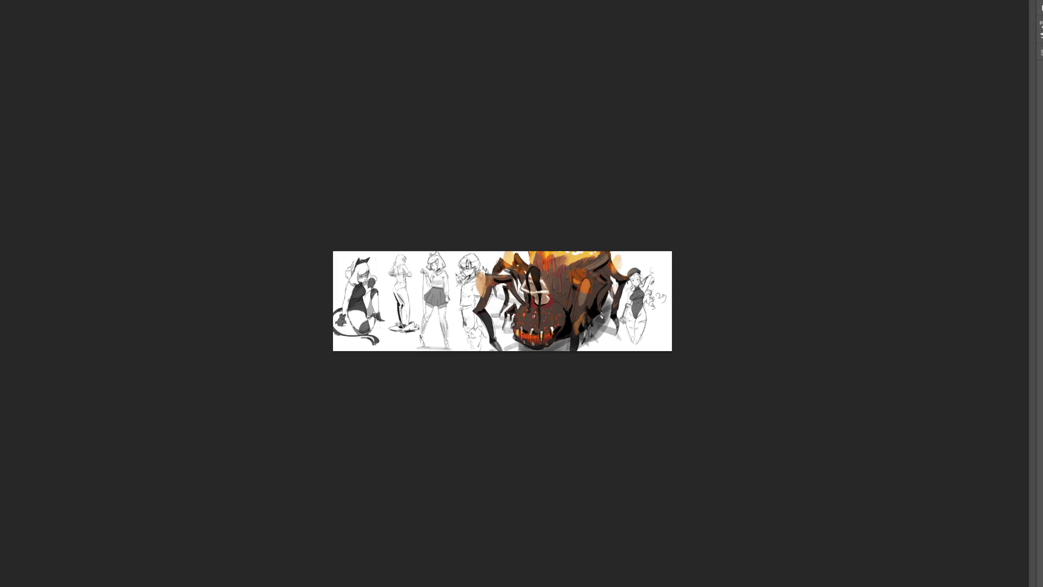
{"action": "key", "text": "ctrl+plus"}
{"action": "key", "text": "ctrl+plus"}
{"action": "key", "text": "ctrl+plus"}
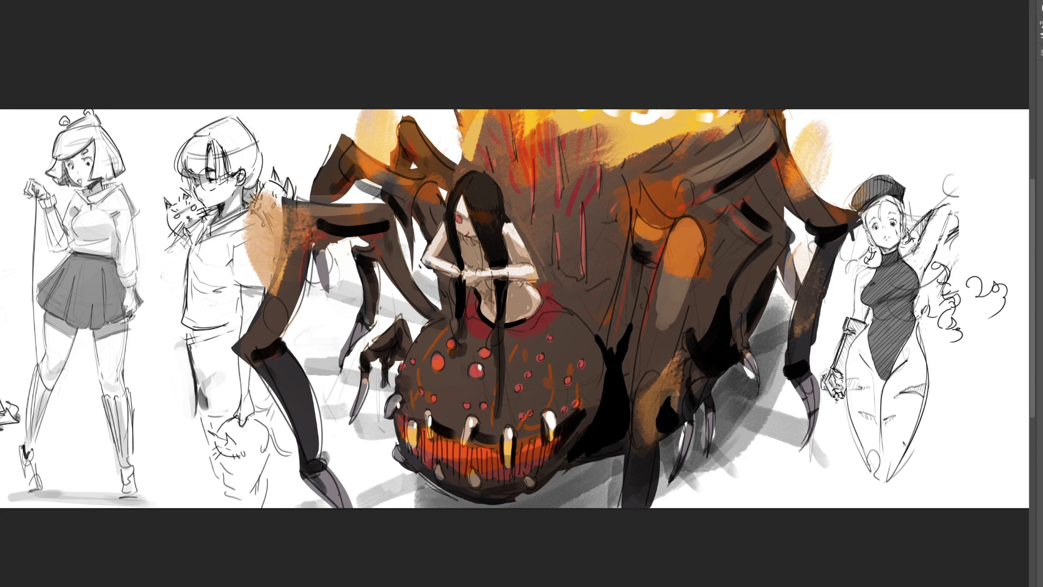
Darken hair strands beside the girl's face and down her front; paint skin tone on her forearm and clasped hands.
{"action": "left_click_drag", "start_coordinate": [434, 257], "coordinate": [461, 257]}
{"action": "left_click_drag", "start_coordinate": [462, 207], "coordinate": [458, 270]}
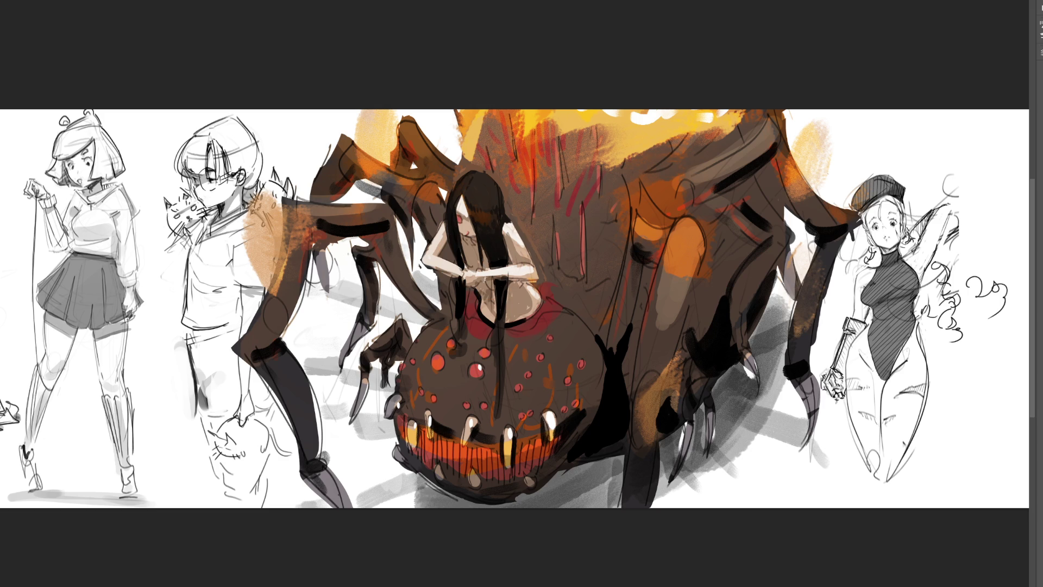
{"action": "left_click_drag", "start_coordinate": [491, 278], "coordinate": [492, 318]}
{"action": "left_click_drag", "start_coordinate": [458, 275], "coordinate": [462, 290]}
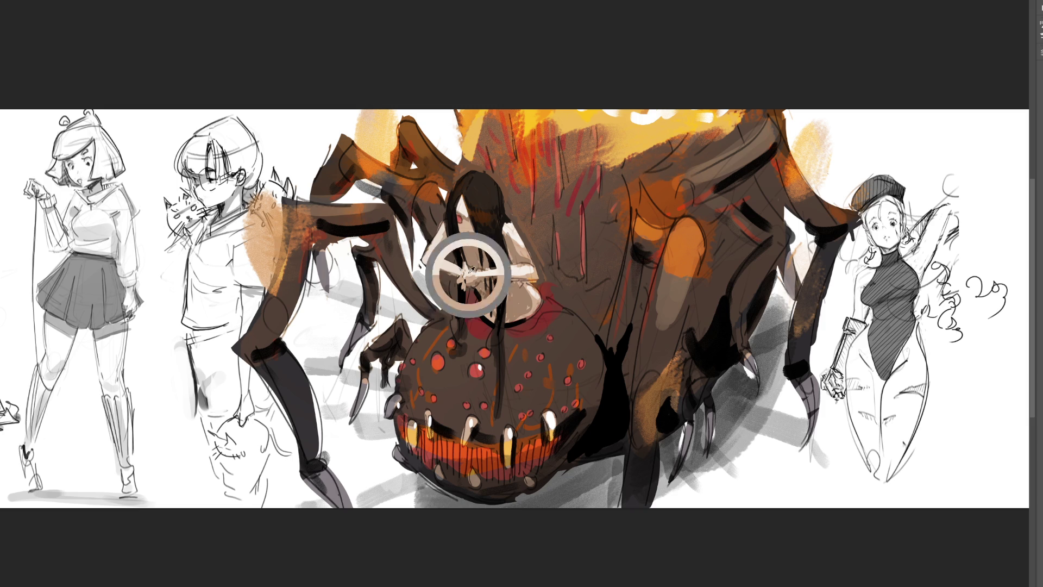
{"action": "left_click_drag", "start_coordinate": [466, 274], "coordinate": [467, 290]}
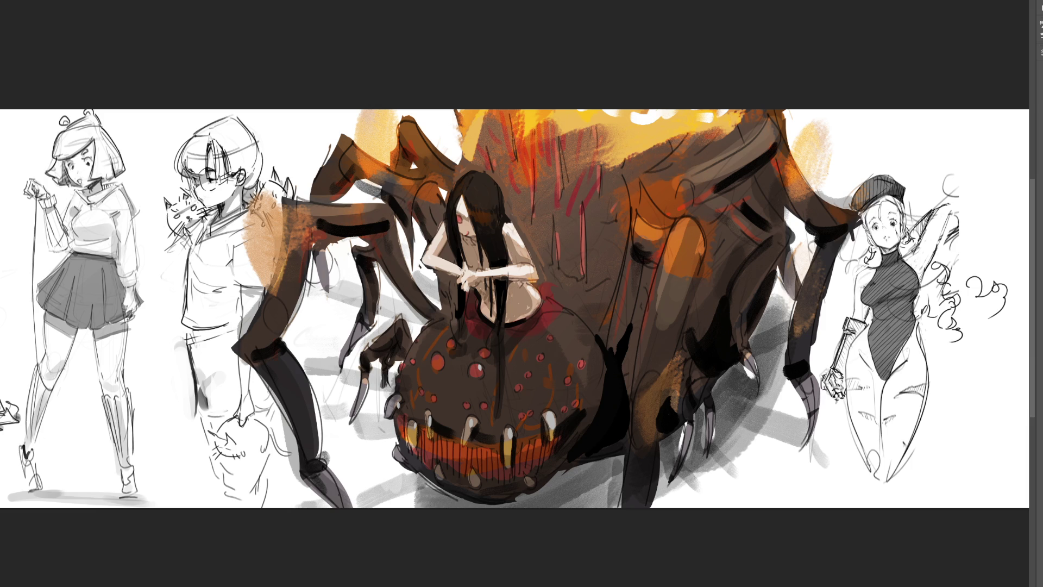
{"action": "scroll", "coordinate": [502, 301], "scroll_direction": "down", "scroll_amount": 5}
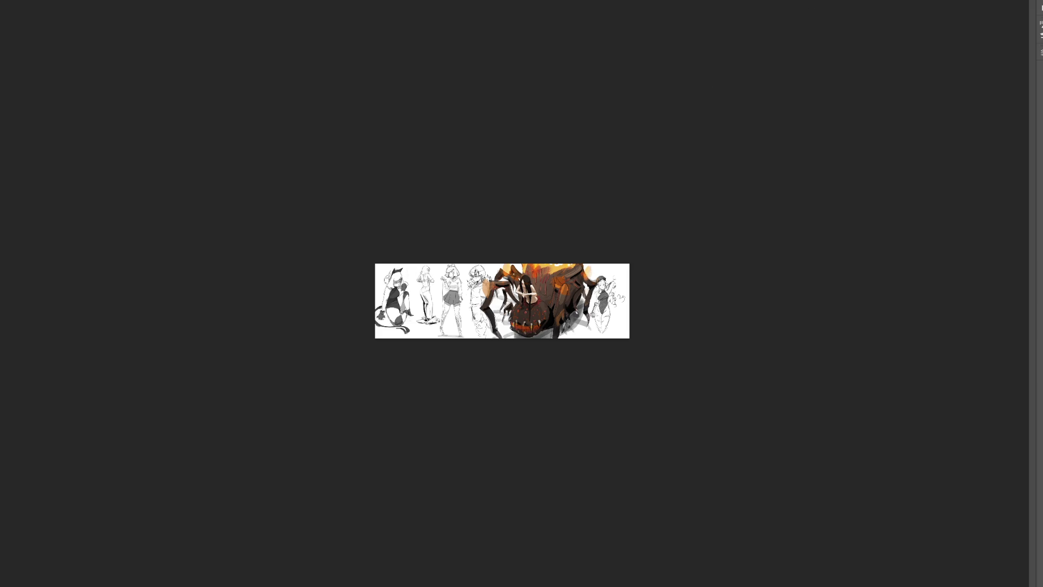
Paint a curling red-orange tongue coming out of the spider's mouth.
{"action": "key", "text": "ctrl+0"}
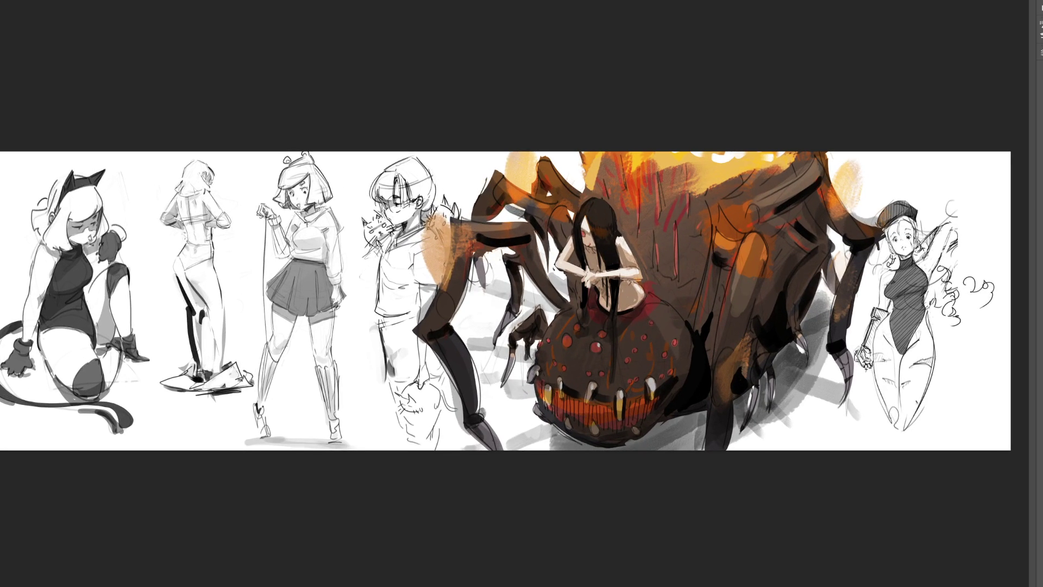
{"action": "left_click", "coordinate": [594, 402]}
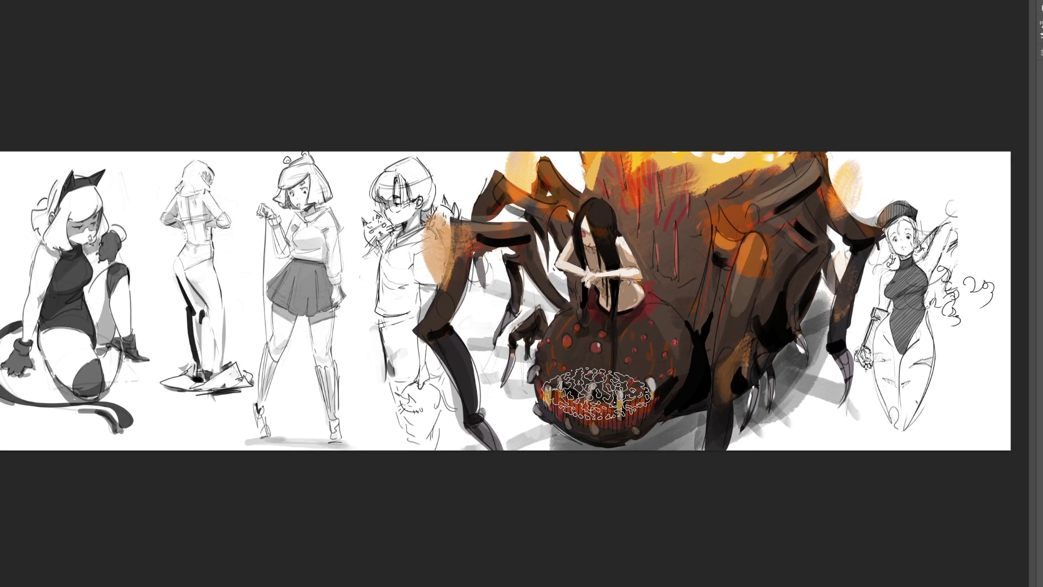
{"action": "key", "text": "ctrl+d"}
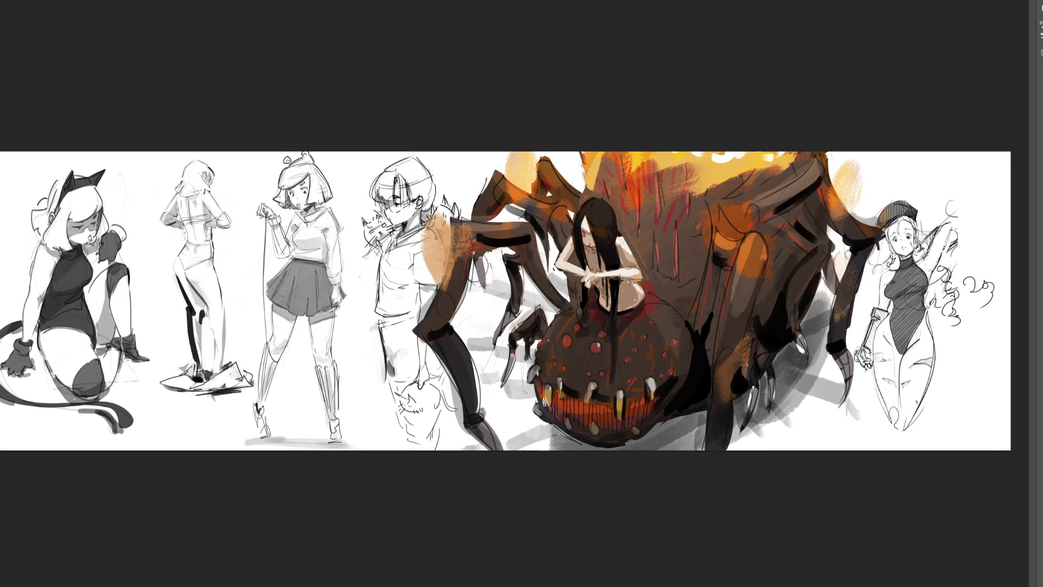
{"action": "mouse_move", "coordinate": [544, 402]}
{"action": "left_mouse_down"}
{"action": "mouse_move", "coordinate": [498, 397]}
{"action": "mouse_move", "coordinate": [462, 330]}
{"action": "mouse_move", "coordinate": [516, 402]}
{"action": "left_mouse_up"}
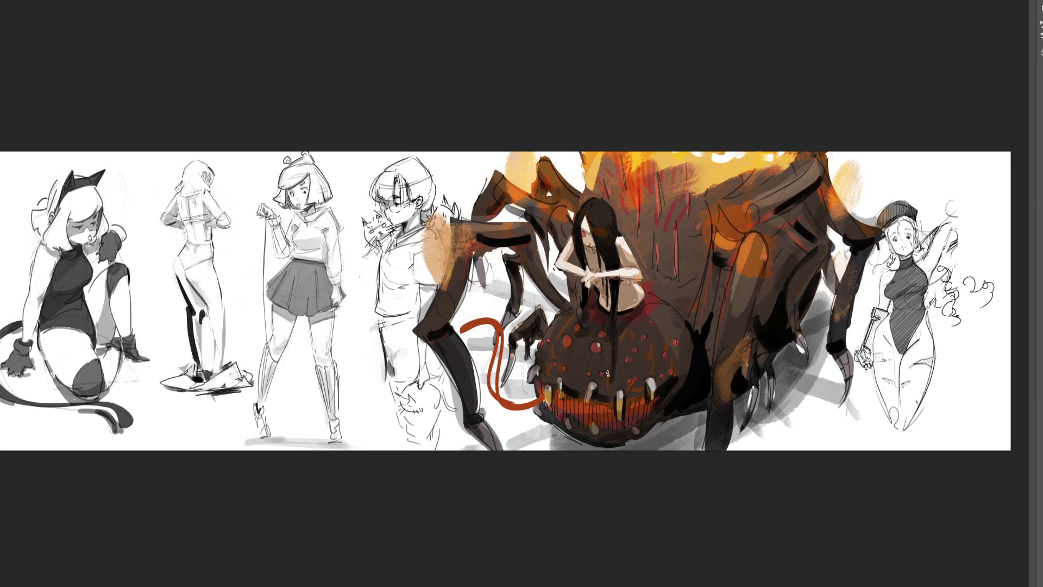
{"action": "mouse_move", "coordinate": [603, 408]}
{"action": "left_mouse_down"}
{"action": "mouse_move", "coordinate": [622, 449]}
{"action": "mouse_move", "coordinate": [668, 413]}
{"action": "mouse_move", "coordinate": [620, 449]}
{"action": "left_mouse_up"}
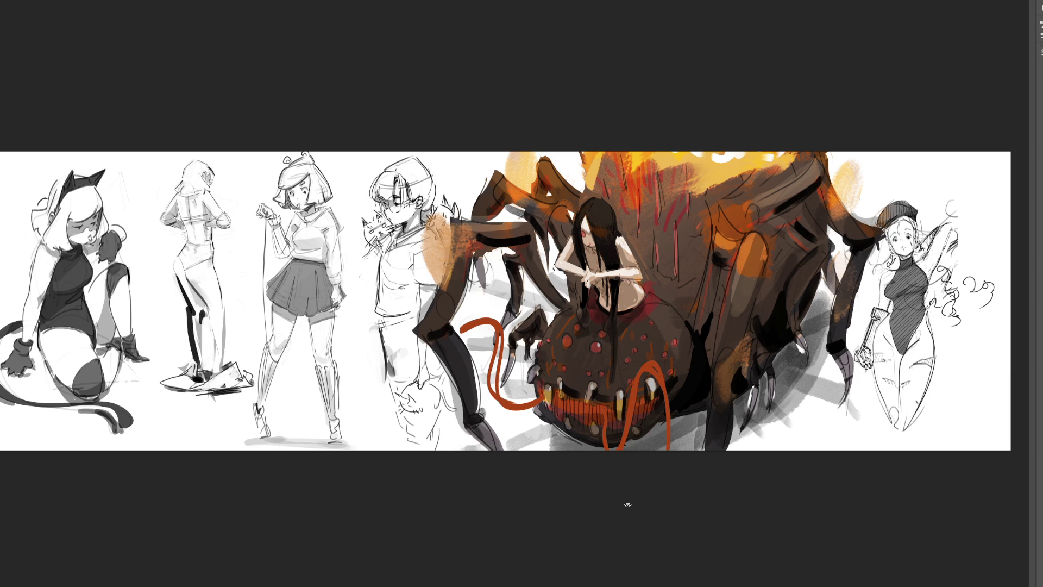
{"action": "key", "text": "ctrl+z"}
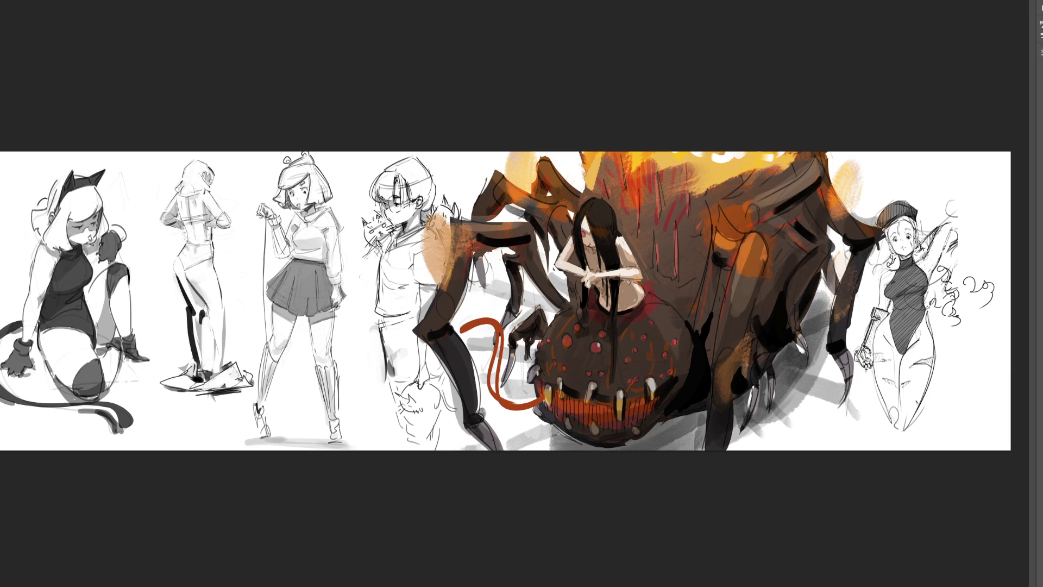
{"action": "key", "text": "ctrl+z"}
{"action": "key", "text": "ctrl+shift+z"}
{"action": "key", "text": "ctrl+shift+z"}
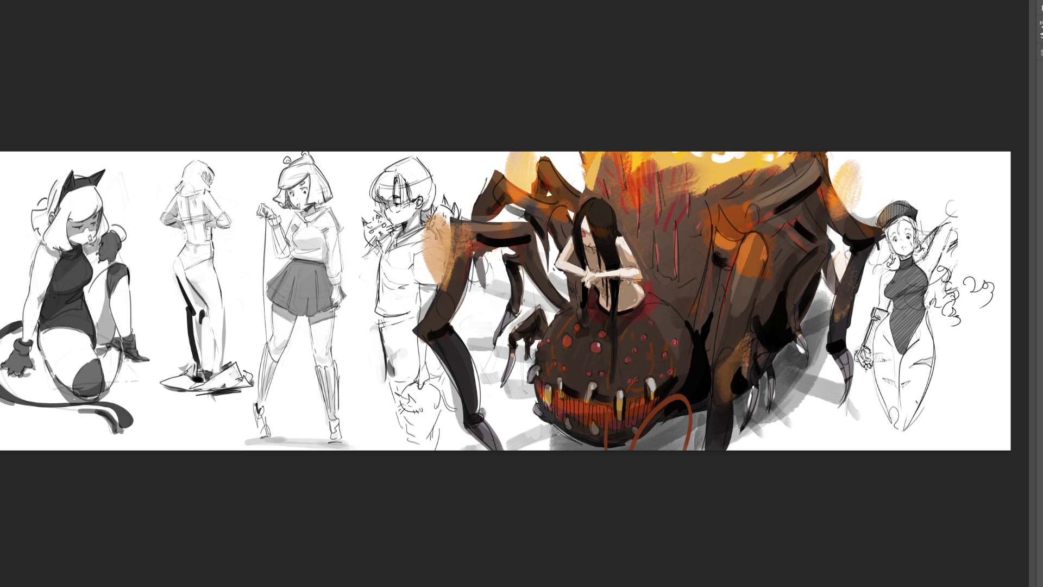
{"action": "key", "text": "ctrl+shift+z"}
{"action": "mouse_move", "coordinate": [565, 421]}
{"action": "left_mouse_down"}
{"action": "mouse_move", "coordinate": [553, 408]}
{"action": "mouse_move", "coordinate": [519, 421]}
{"action": "mouse_move", "coordinate": [485, 383]}
{"action": "left_mouse_up"}
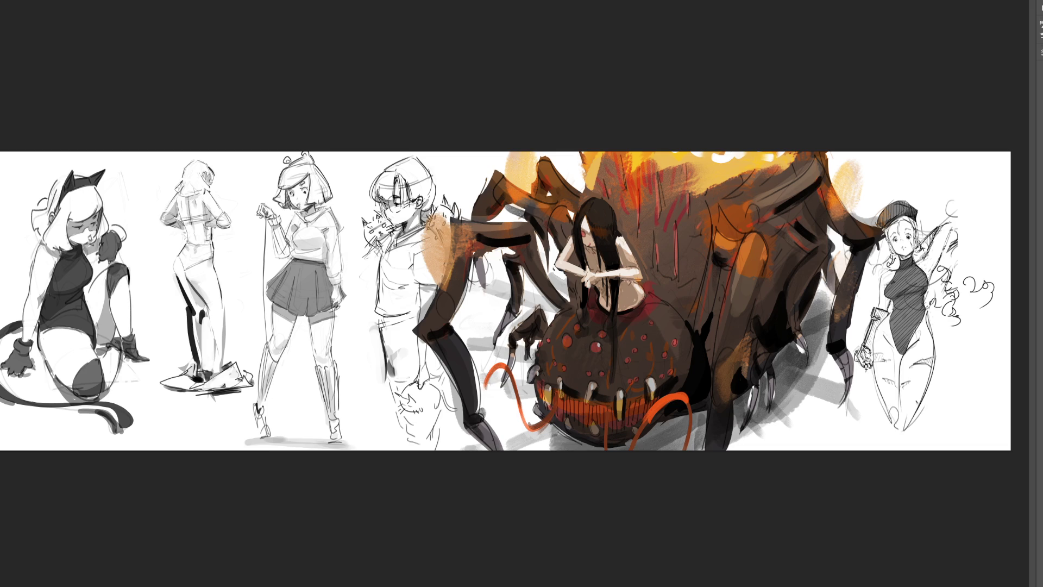
Shade the spider's lower body with dark strokes, undoing the unwanted bits.
{"action": "key", "text": "ctrl+minus"}
{"action": "key", "text": "ctrl+minus"}
{"action": "key", "text": "ctrl+minus"}
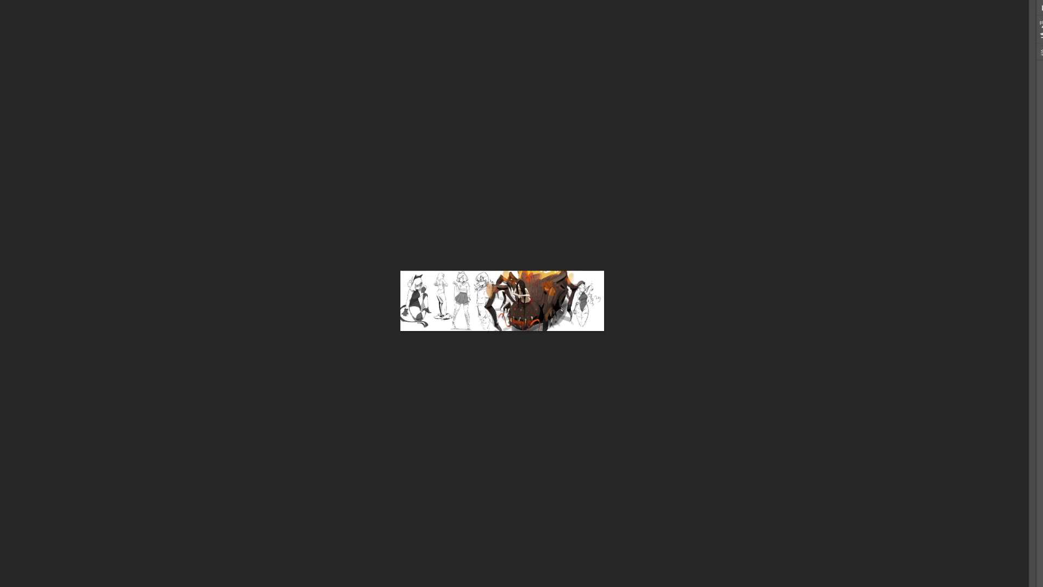
{"action": "key", "text": "ctrl+plus"}
{"action": "key", "text": "ctrl+plus"}
{"action": "key", "text": "ctrl+plus"}
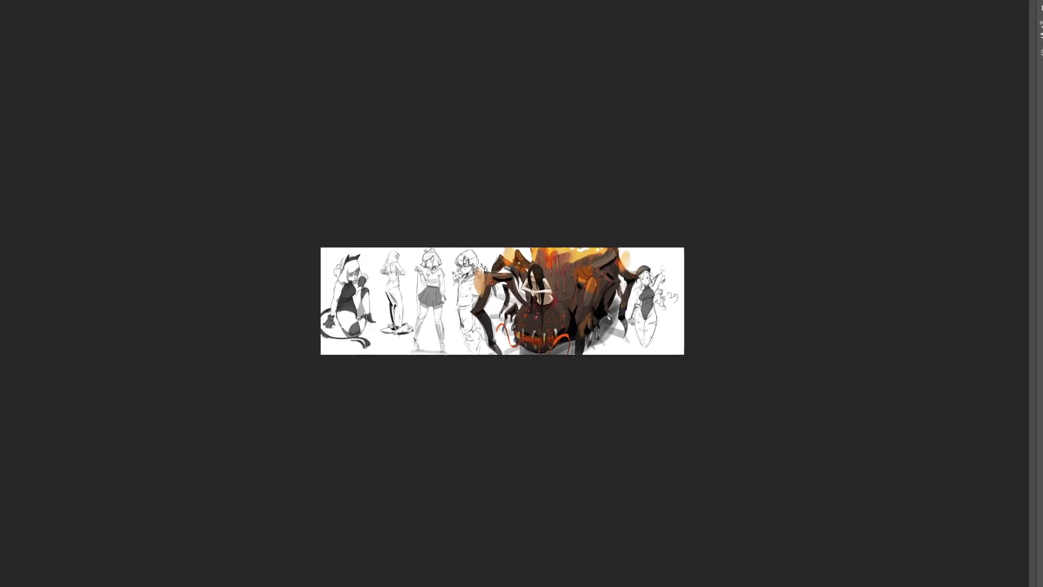
{"action": "key", "text": "ctrl+plus"}
{"action": "key", "text": "ctrl+plus"}
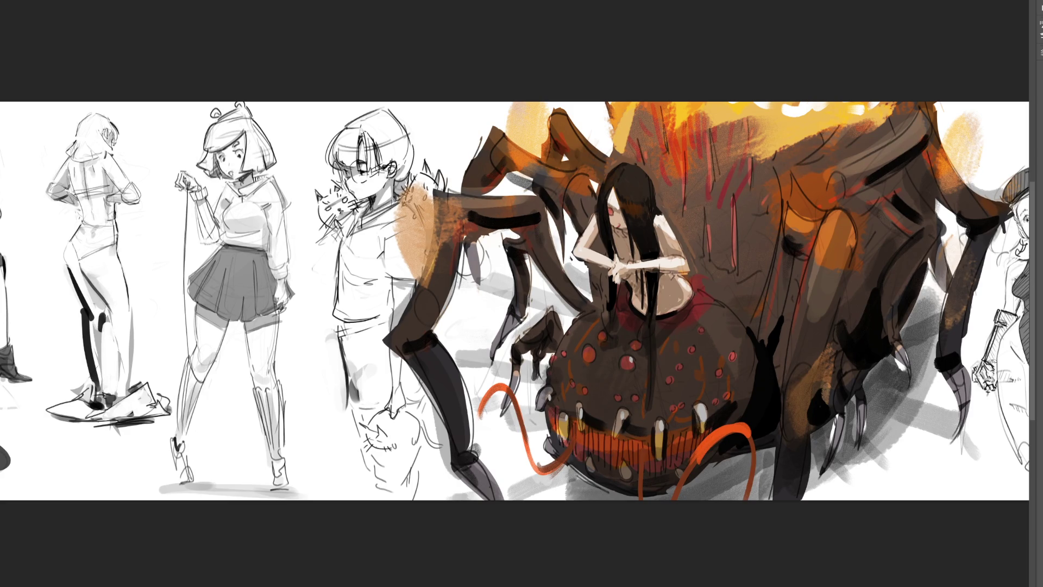
{"action": "mouse_move", "coordinate": [579, 373]}
{"action": "left_mouse_down"}
{"action": "mouse_move", "coordinate": [629, 388]}
{"action": "mouse_move", "coordinate": [600, 406]}
{"action": "mouse_move", "coordinate": [631, 408]}
{"action": "left_mouse_up"}
{"action": "key", "text": "ctrl+z"}
{"action": "mouse_move", "coordinate": [587, 375]}
{"action": "left_mouse_down"}
{"action": "mouse_move", "coordinate": [607, 382]}
{"action": "mouse_move", "coordinate": [589, 404]}
{"action": "mouse_move", "coordinate": [599, 419]}
{"action": "left_mouse_up"}
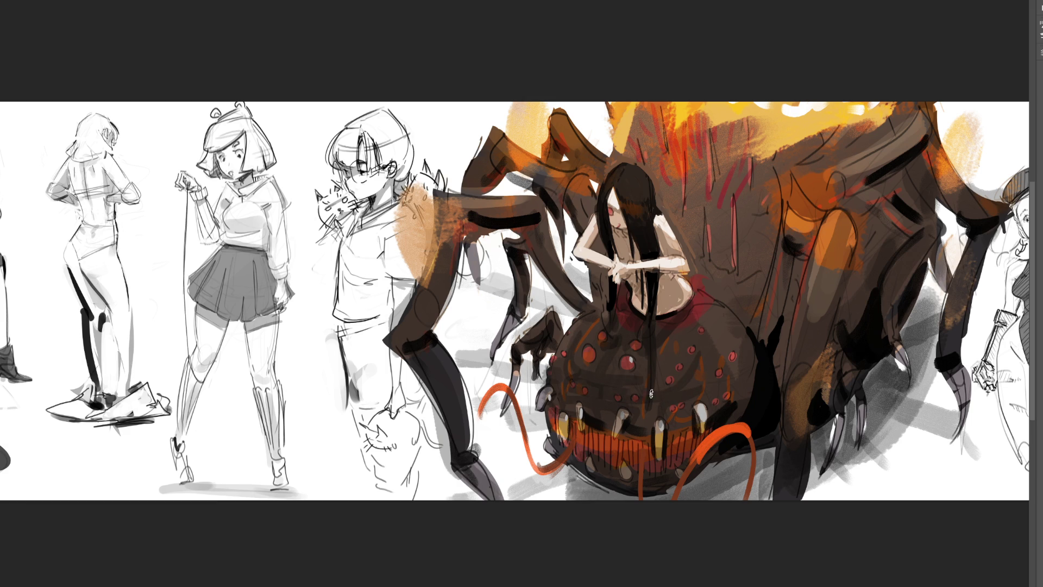
{"action": "key", "text": "ctrl+z"}
{"action": "key", "text": "ctrl+minus"}
{"action": "key", "text": "ctrl+minus"}
{"action": "key", "text": "ctrl+minus"}
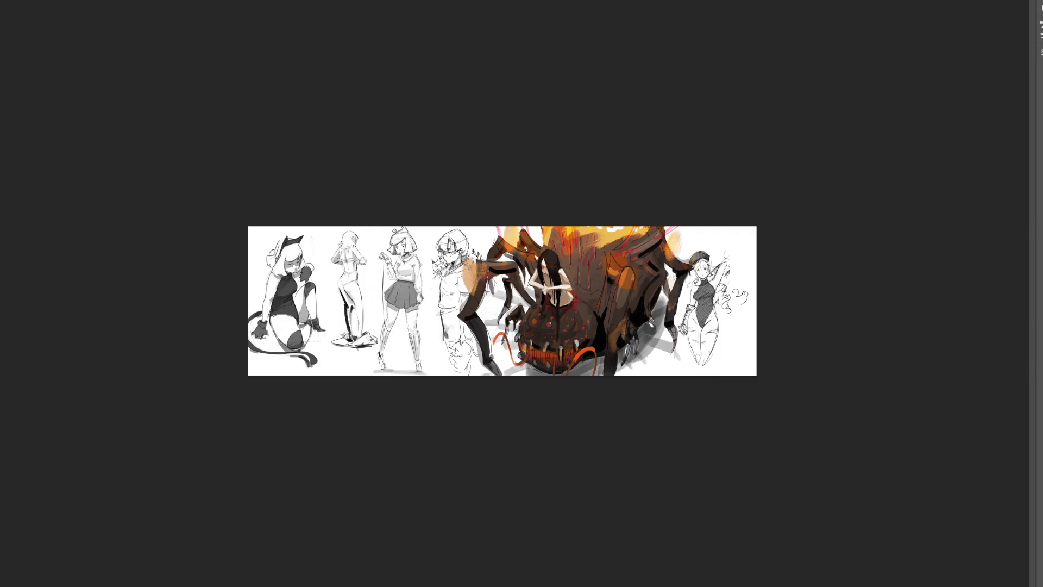
Sketch pink lines on the spider's left leg, the right figure's waist and hat brim.
{"action": "left_click_drag", "start_coordinate": [477, 240], "coordinate": [485, 260]}
{"action": "left_click_drag", "start_coordinate": [444, 319], "coordinate": [459, 312]}
{"action": "left_click_drag", "start_coordinate": [693, 268], "coordinate": [706, 260]}
Test cyan colouring over the spider and the middle figure's skirt, then revert to the original tones.
{"action": "mouse_move", "coordinate": [538, 365]}
{"action": "left_mouse_down"}
{"action": "mouse_move", "coordinate": [513, 377]}
{"action": "mouse_move", "coordinate": [587, 426]}
{"action": "mouse_move", "coordinate": [647, 380]}
{"action": "left_mouse_up"}
{"action": "mouse_move", "coordinate": [720, 349]}
{"action": "left_mouse_down"}
{"action": "mouse_move", "coordinate": [649, 326]}
{"action": "mouse_move", "coordinate": [652, 272]}
{"action": "mouse_move", "coordinate": [521, 288]}
{"action": "mouse_move", "coordinate": [467, 337]}
{"action": "left_mouse_up"}
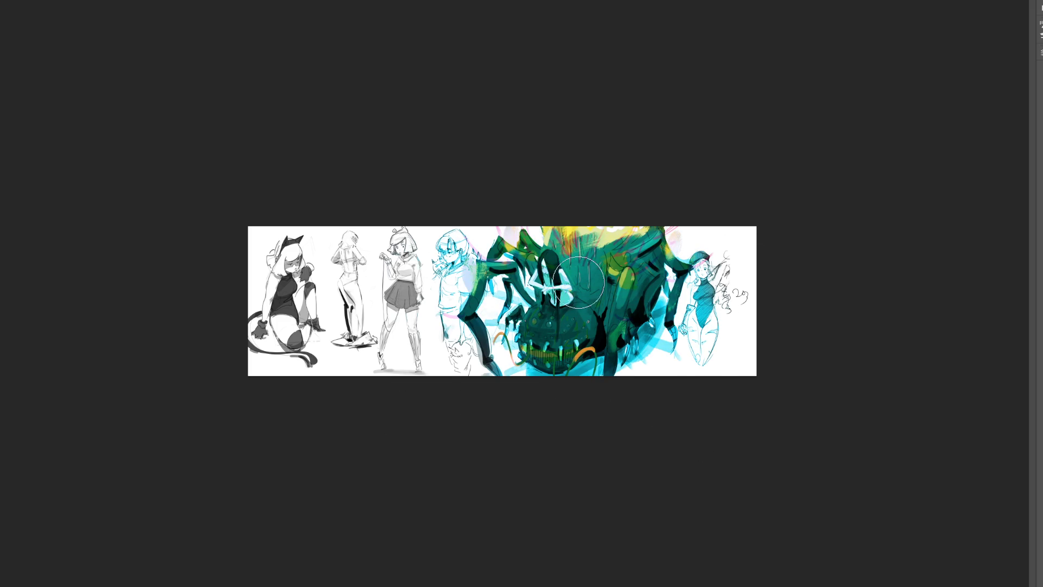
{"action": "left_click", "coordinate": [405, 288]}
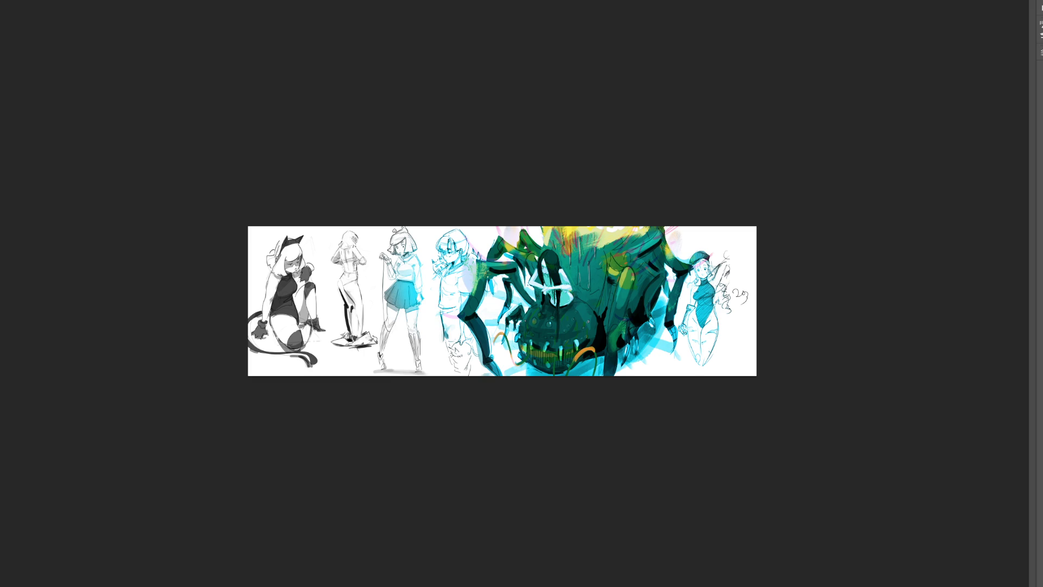
{"action": "mouse_move", "coordinate": [558, 280]}
{"action": "left_mouse_down"}
{"action": "mouse_move", "coordinate": [624, 285]}
{"action": "mouse_move", "coordinate": [522, 277]}
{"action": "mouse_move", "coordinate": [529, 264]}
{"action": "left_mouse_up"}
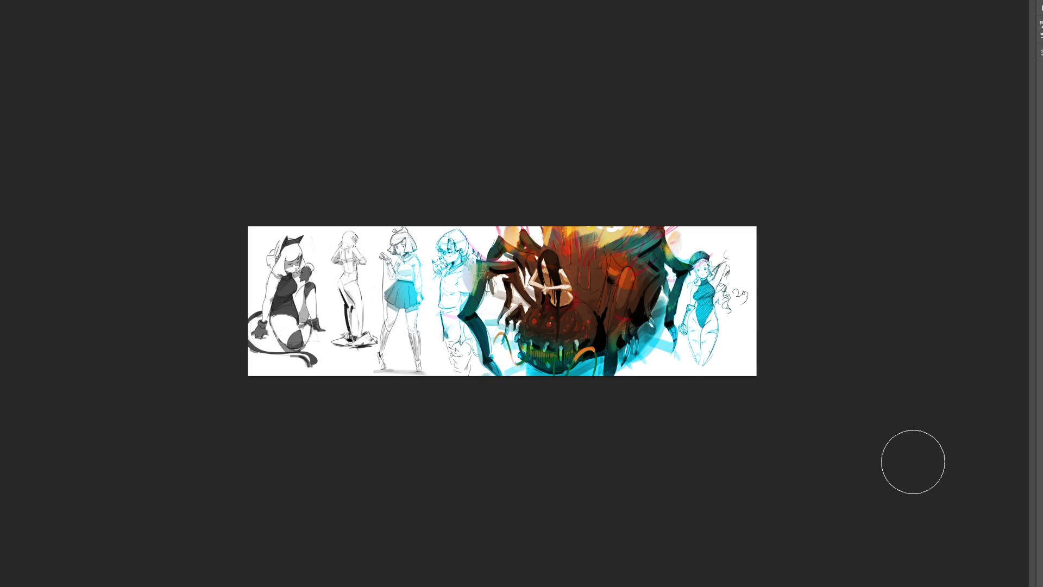
{"action": "key", "text": "ctrl+z"}
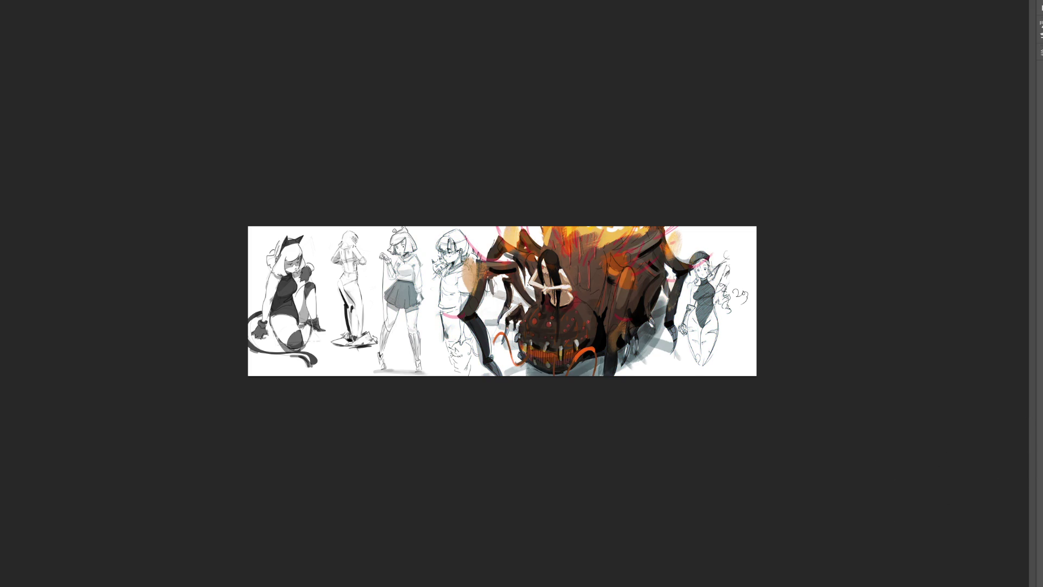
{"action": "key", "text": "ctrl+plus"}
{"action": "key", "text": "ctrl+plus"}
{"action": "key", "text": "ctrl+plus"}
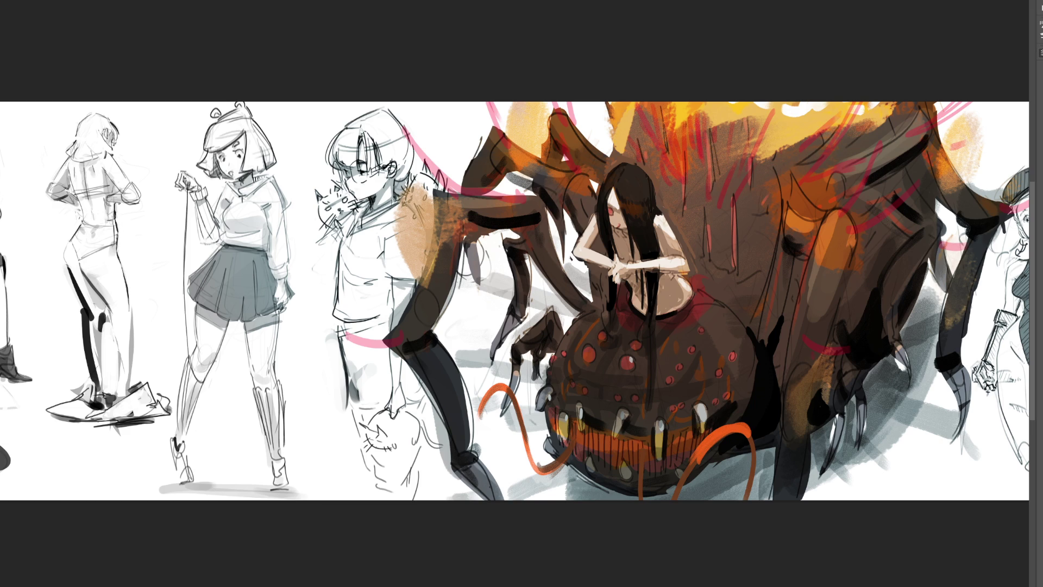
Airbrush a soft pale glow into the upper-right background beside the spider.
{"action": "left_click_drag", "start_coordinate": [986, 158], "coordinate": [1006, 211]}
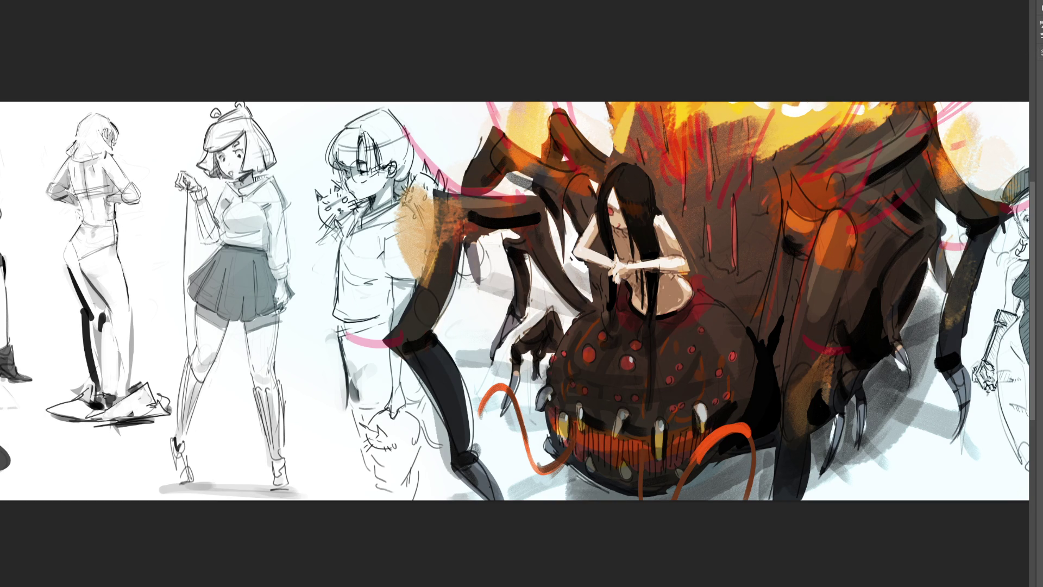
{"action": "key", "text": "ctrl+minus"}
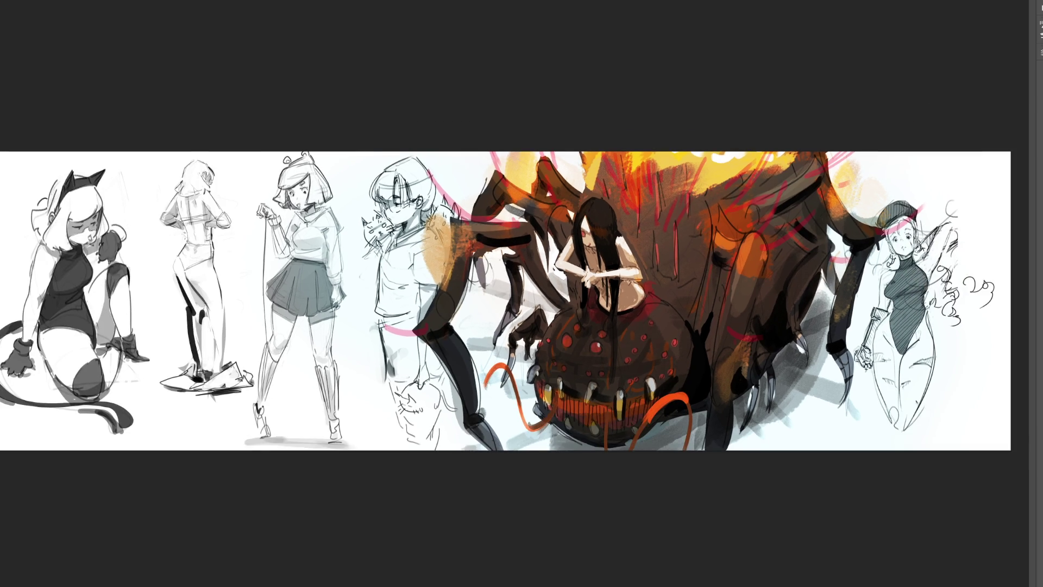
{"action": "key", "text": "ctrl+minus"}
{"action": "key", "text": "ctrl+minus"}
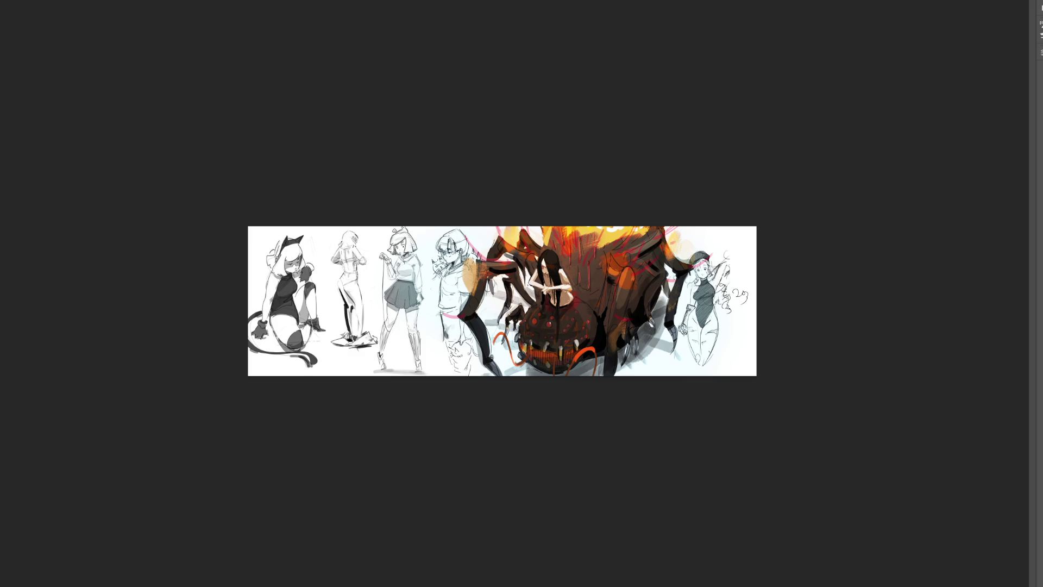
{"action": "key", "text": "ctrl+plus"}
{"action": "key", "text": "ctrl+plus"}
{"action": "key", "text": "ctrl+plus"}
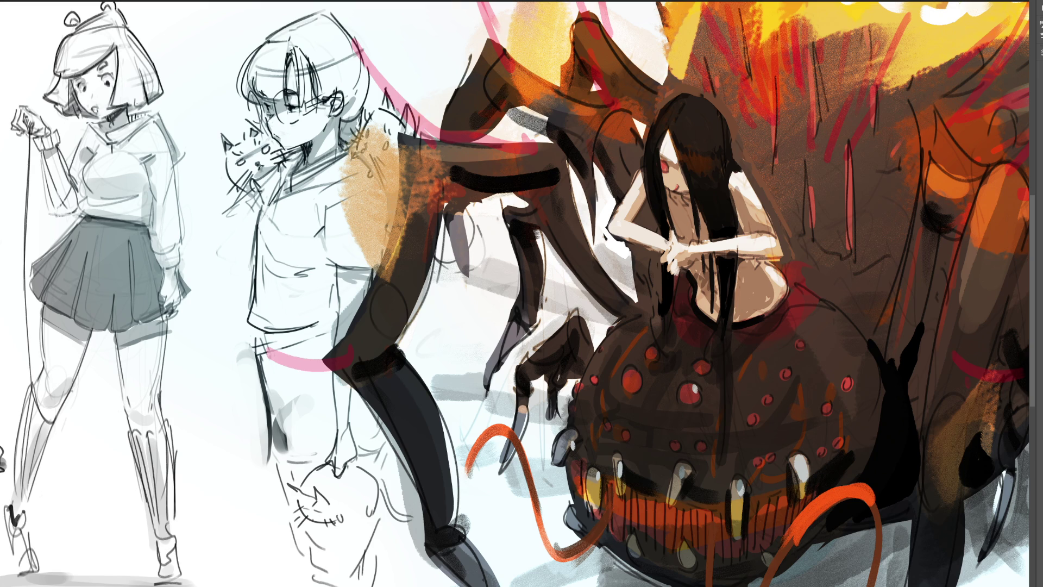
Reshape the central lower fang narrower and pointed, with a grey highlight, dark left edge and whiter strokes.
{"action": "key", "text": "bracketright"}
{"action": "key", "text": "bracketright"}
{"action": "key", "text": "bracketright"}
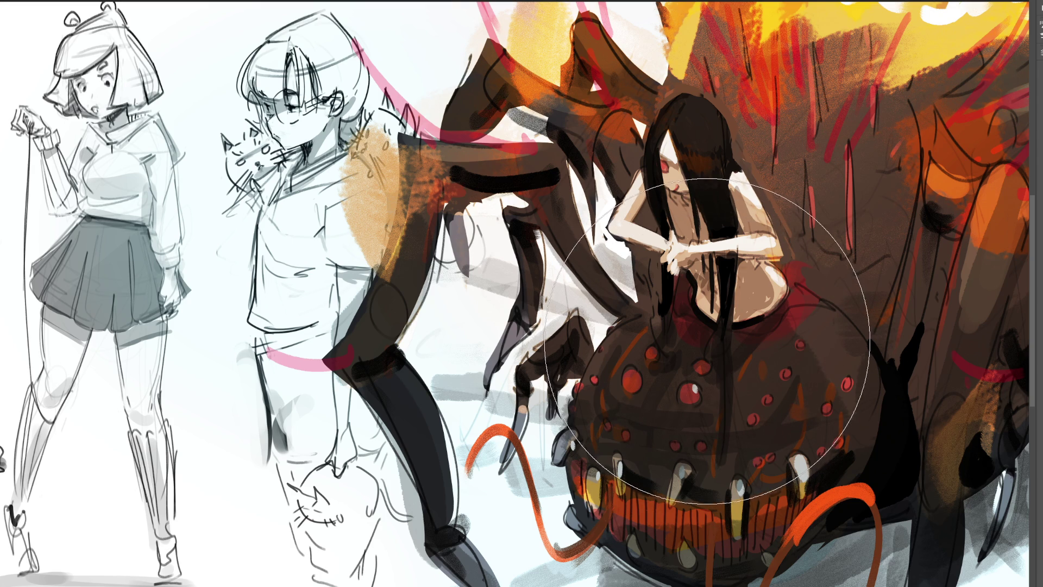
{"action": "key", "text": "bracketleft"}
{"action": "key", "text": "bracketleft"}
{"action": "key", "text": "bracketleft"}
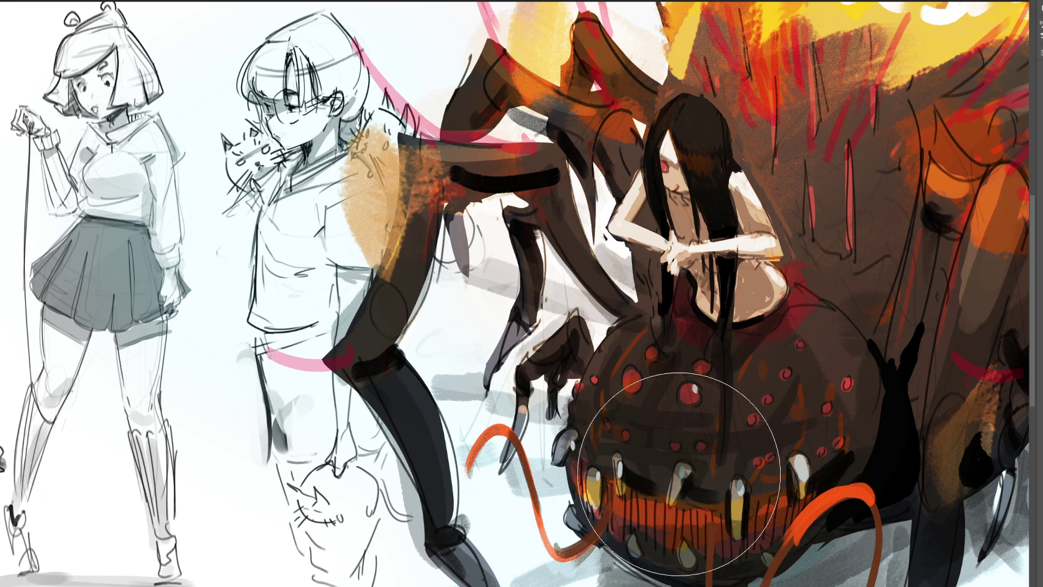
{"action": "mouse_move", "coordinate": [675, 475]}
{"action": "left_mouse_down"}
{"action": "mouse_move", "coordinate": [672, 505]}
{"action": "mouse_move", "coordinate": [676, 467]}
{"action": "mouse_move", "coordinate": [670, 500]}
{"action": "mouse_move", "coordinate": [672, 477]}
{"action": "mouse_move", "coordinate": [675, 492]}
{"action": "mouse_move", "coordinate": [685, 466]}
{"action": "left_mouse_up"}
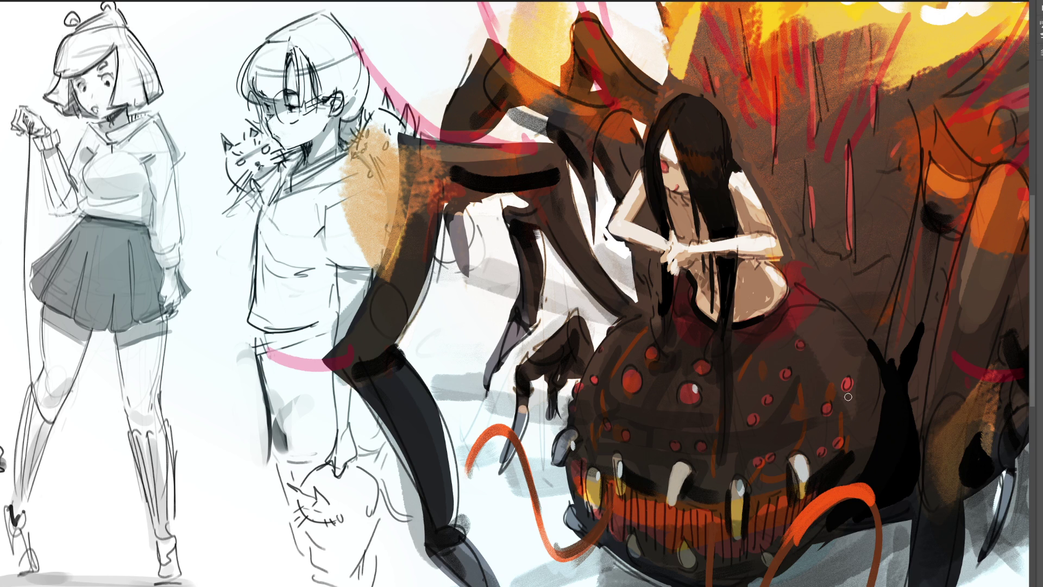
{"action": "mouse_move", "coordinate": [669, 498]}
{"action": "left_mouse_down"}
{"action": "mouse_move", "coordinate": [668, 509]}
{"action": "mouse_move", "coordinate": [689, 472]}
{"action": "mouse_move", "coordinate": [671, 474]}
{"action": "left_mouse_up"}
{"action": "left_click_drag", "start_coordinate": [671, 509], "coordinate": [683, 480]}
{"action": "mouse_move", "coordinate": [669, 504]}
{"action": "left_mouse_down"}
{"action": "mouse_move", "coordinate": [677, 468]}
{"action": "mouse_move", "coordinate": [678, 479]}
{"action": "left_mouse_up"}
{"action": "left_click_drag", "start_coordinate": [671, 496], "coordinate": [671, 487]}
{"action": "key", "text": "ctrl+z"}
Darken the central fang with short strokes and compare the before and after versions.
{"action": "mouse_move", "coordinate": [671, 464]}
{"action": "left_mouse_down"}
{"action": "mouse_move", "coordinate": [670, 513]}
{"action": "mouse_move", "coordinate": [675, 478]}
{"action": "left_mouse_up"}
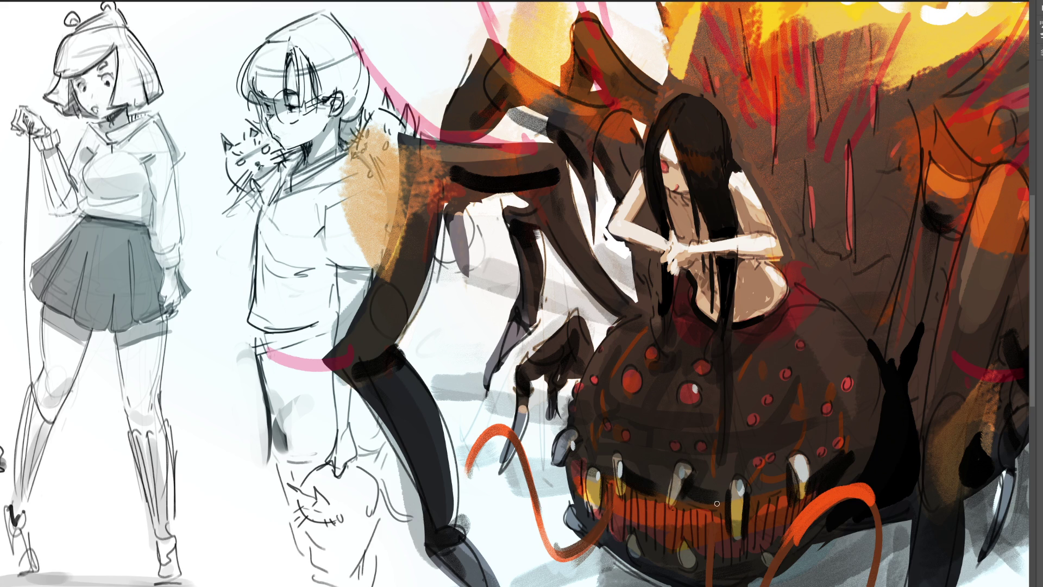
{"action": "key", "text": "ctrl+z"}
{"action": "key", "text": "ctrl+shift+z"}
{"action": "key", "text": "ctrl+z"}
{"action": "key", "text": "ctrl+z"}
{"action": "key", "text": "ctrl+z"}
{"action": "key", "text": "ctrl+z"}
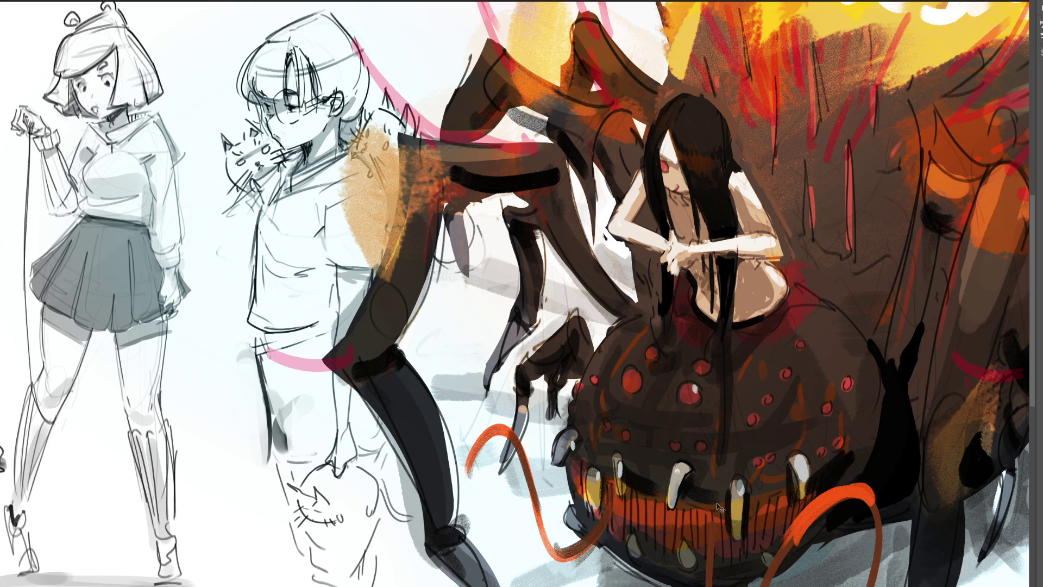
{"action": "key", "text": "ctrl+shift+z"}
{"action": "key", "text": "ctrl+shift+z"}
{"action": "key", "text": "ctrl+z"}
{"action": "key", "text": "ctrl+shift+z"}
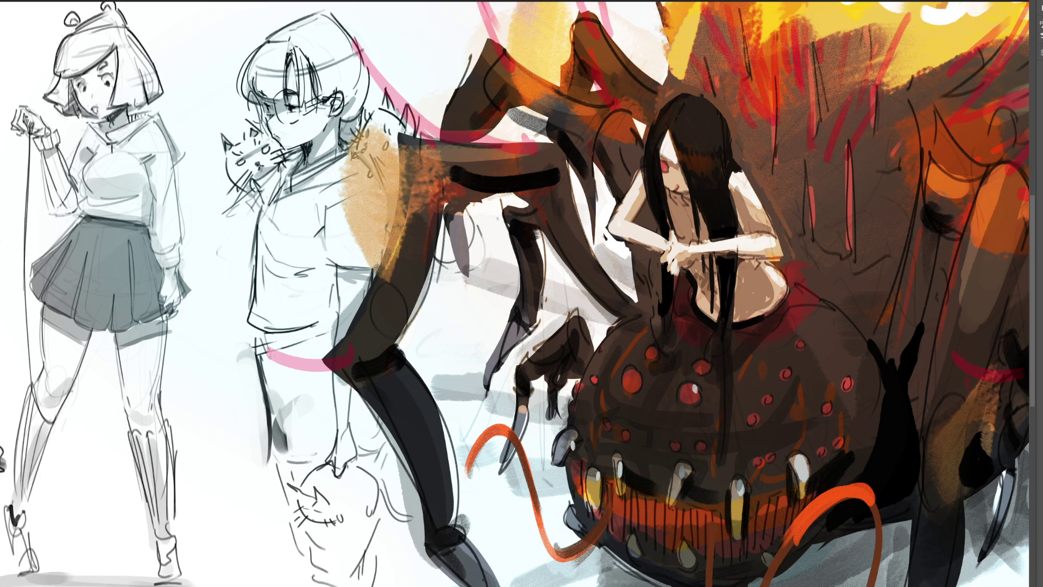
Lasso-select the spider's left tooth, right tooth and left fang.
{"action": "scroll", "coordinate": [503, 301], "scroll_direction": "down", "scroll_amount": 5}
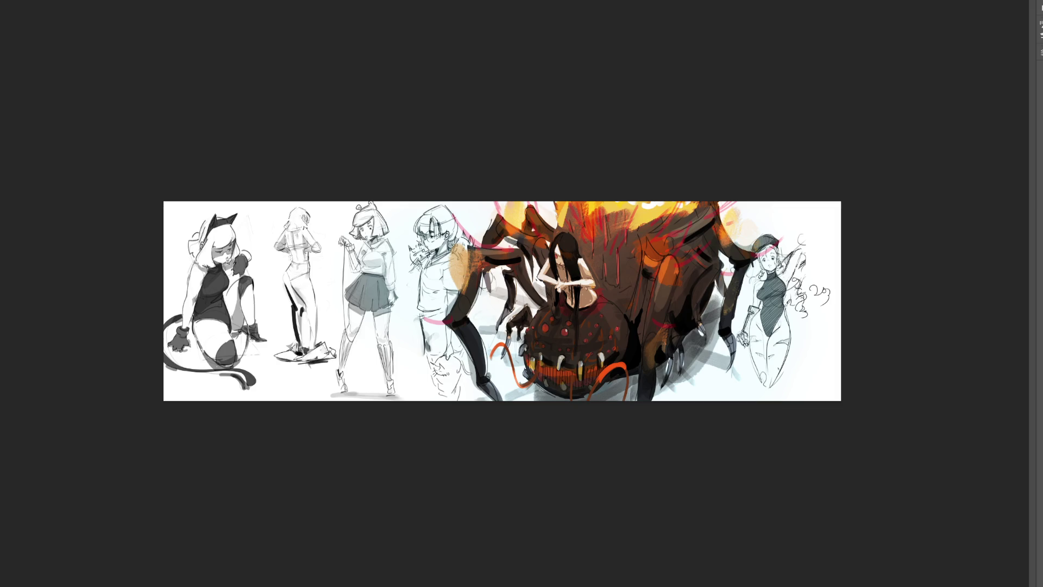
{"action": "scroll", "coordinate": [505, 301], "scroll_direction": "up", "scroll_amount": 3}
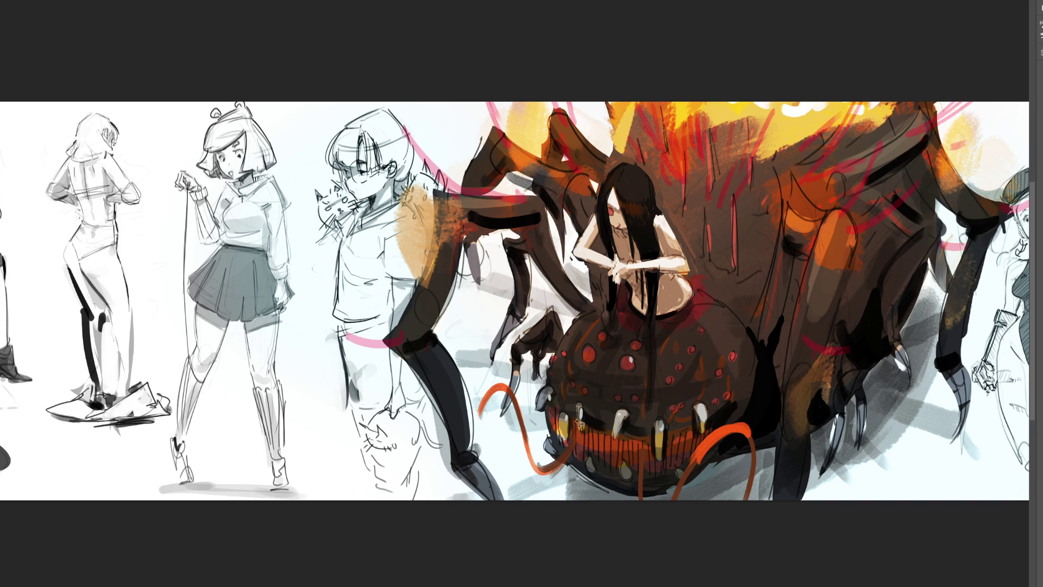
{"action": "left_click_drag", "start_coordinate": [578, 416], "coordinate": [578, 417]}
{"action": "mouse_move", "coordinate": [658, 420]}
{"action": "left_mouse_down"}
{"action": "mouse_move", "coordinate": [663, 460]}
{"action": "mouse_move", "coordinate": [659, 422]}
{"action": "mouse_move", "coordinate": [709, 412]}
{"action": "mouse_move", "coordinate": [706, 435]}
{"action": "mouse_move", "coordinate": [701, 405]}
{"action": "left_mouse_up"}
{"action": "mouse_move", "coordinate": [557, 393]}
{"action": "left_mouse_down"}
{"action": "mouse_move", "coordinate": [543, 415]}
{"action": "mouse_move", "coordinate": [548, 386]}
{"action": "left_mouse_up"}
Paint the selected fangs white then light blue, and add a blue highlight on a lower tooth.
{"action": "left_click_drag", "start_coordinate": [592, 433], "coordinate": [699, 418]}
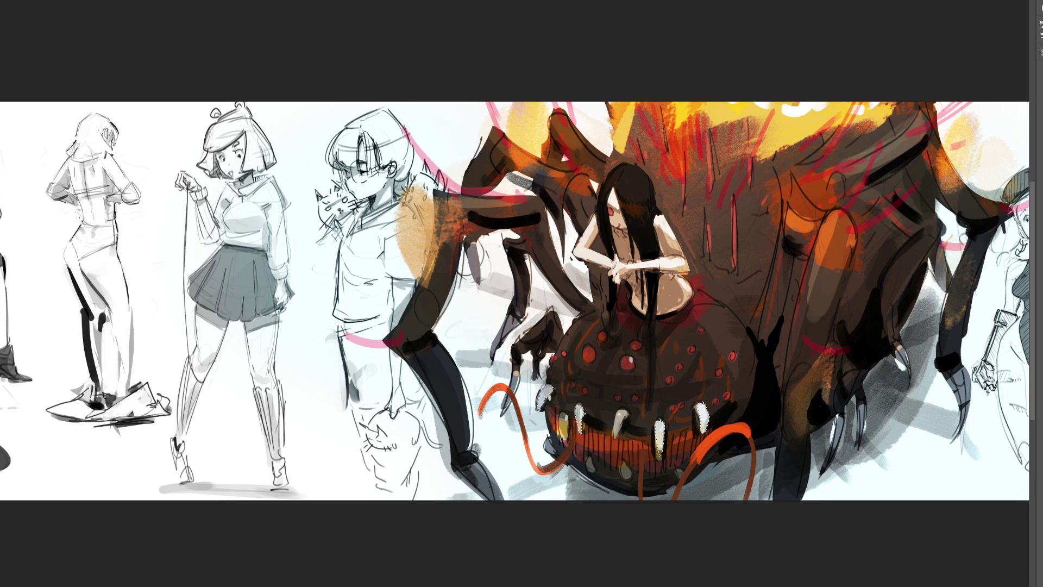
{"action": "mouse_move", "coordinate": [597, 454]}
{"action": "left_mouse_down"}
{"action": "mouse_move", "coordinate": [571, 454]}
{"action": "mouse_move", "coordinate": [610, 465]}
{"action": "mouse_move", "coordinate": [698, 453]}
{"action": "left_mouse_up"}
{"action": "left_click_drag", "start_coordinate": [624, 477], "coordinate": [625, 472]}
Write the letters B, R, B stacked vertically in black beside the cat-eared figure's head.
{"action": "key", "text": "ctrl+minus"}
{"action": "key", "text": "ctrl+minus"}
{"action": "key", "text": "ctrl+minus"}
{"action": "key", "text": "ctrl+minus"}
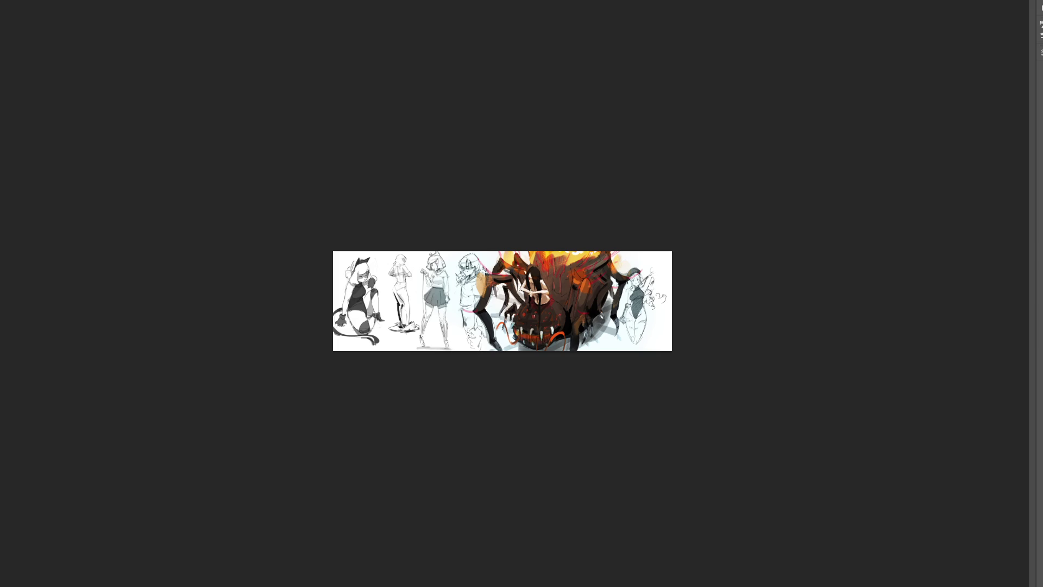
{"action": "key", "text": "ctrl+plus"}
{"action": "key", "text": "ctrl+plus"}
{"action": "key", "text": "ctrl+plus"}
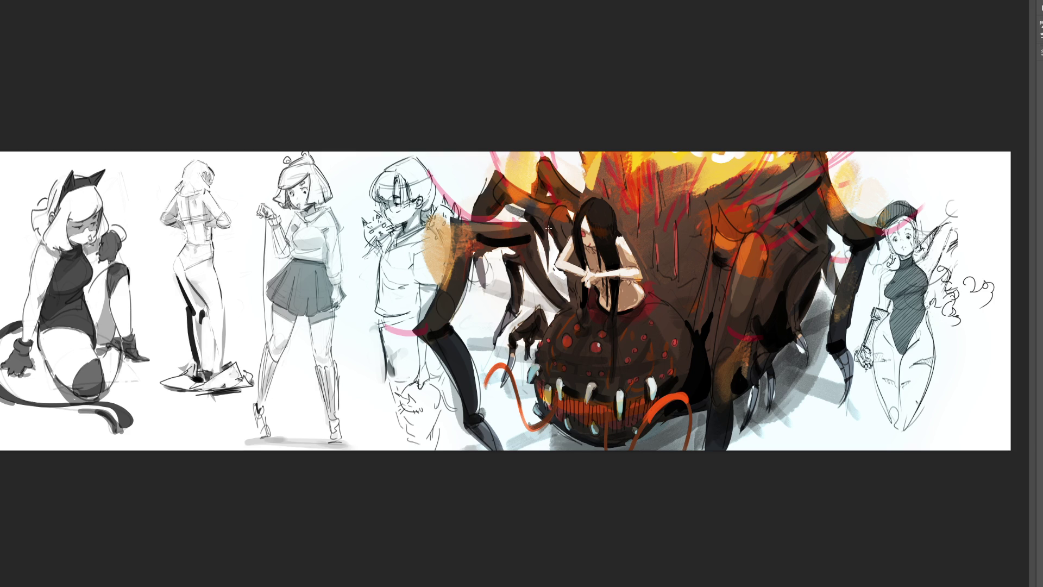
{"action": "left_click_drag", "start_coordinate": [121, 175], "coordinate": [128, 201]}
{"action": "mouse_move", "coordinate": [129, 210]}
{"action": "left_mouse_down"}
{"action": "mouse_move", "coordinate": [142, 218]}
{"action": "mouse_move", "coordinate": [146, 251]}
{"action": "left_mouse_up"}
{"action": "left_click_drag", "start_coordinate": [136, 234], "coordinate": [152, 252]}
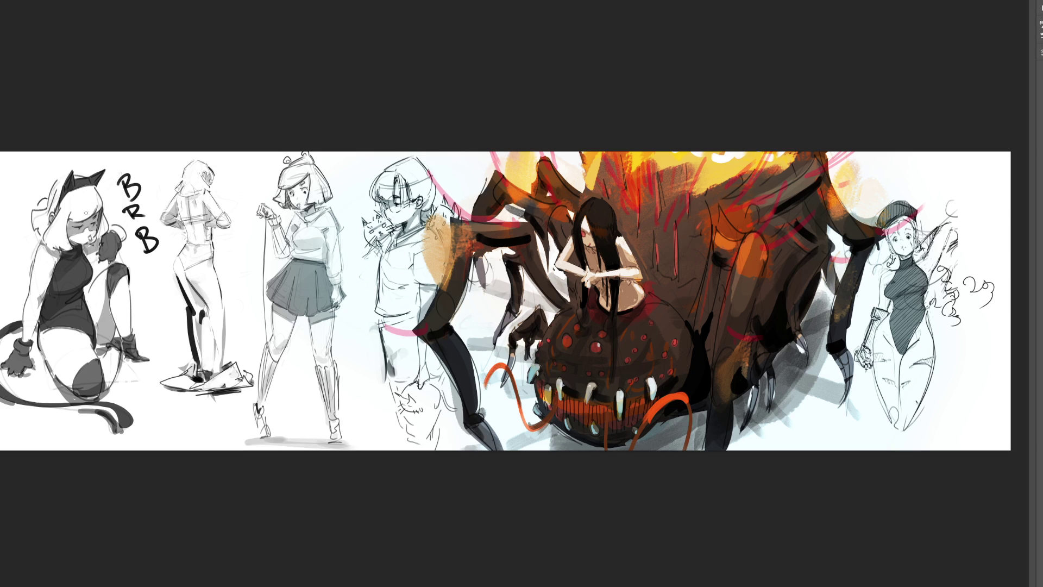
Undo the strokes over the BRB lettering and start a free transform on the artwork.
{"action": "mouse_move", "coordinate": [247, 160]}
{"action": "left_mouse_down"}
{"action": "mouse_move", "coordinate": [234, 249]}
{"action": "mouse_move", "coordinate": [255, 348]}
{"action": "mouse_move", "coordinate": [373, 356]}
{"action": "left_mouse_up"}
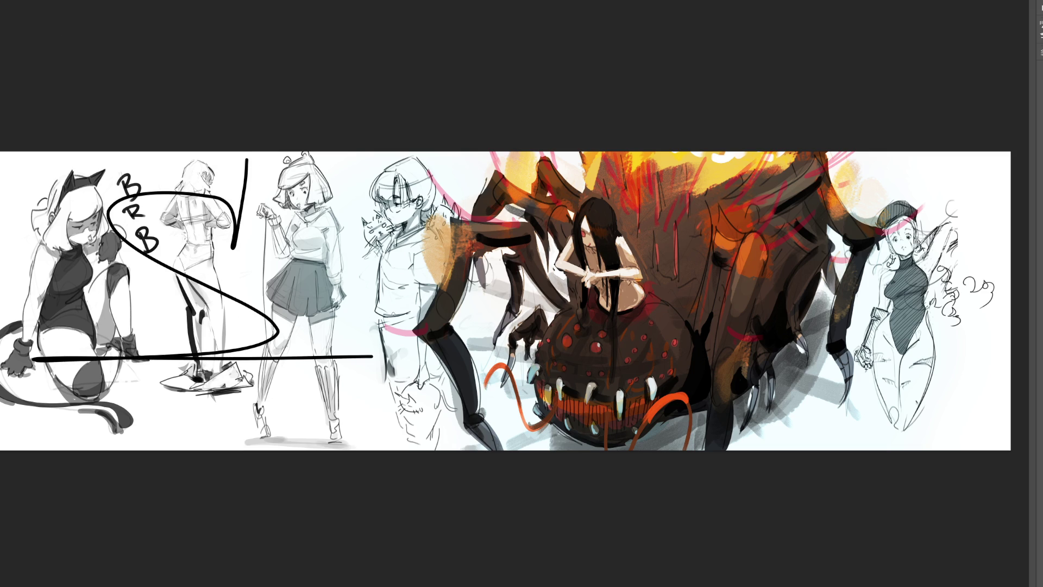
{"action": "key", "text": "ctrl+z"}
{"action": "key", "text": "ctrl+z"}
{"action": "key", "text": "ctrl+z"}
{"action": "key", "text": "ctrl+z"}
{"action": "key", "text": "ctrl+z"}
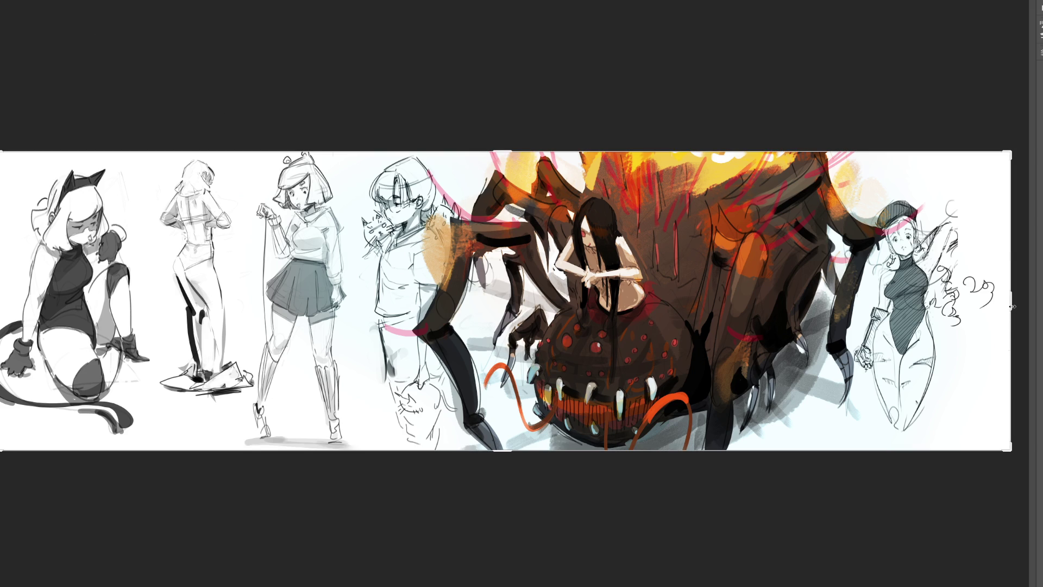
{"action": "key", "text": "ctrl+t"}
{"action": "scroll", "coordinate": [1030, 311], "scroll_direction": "right", "scroll_amount": 3}
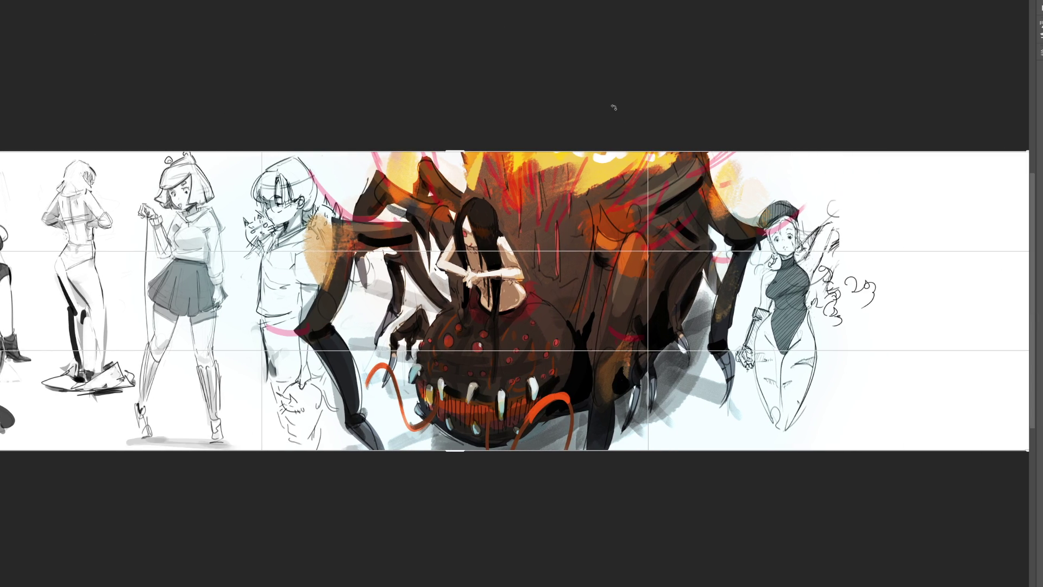
Commit the transform, then slide the spider-girl artwork right to leave a blank gap.
{"action": "key", "text": "Return"}
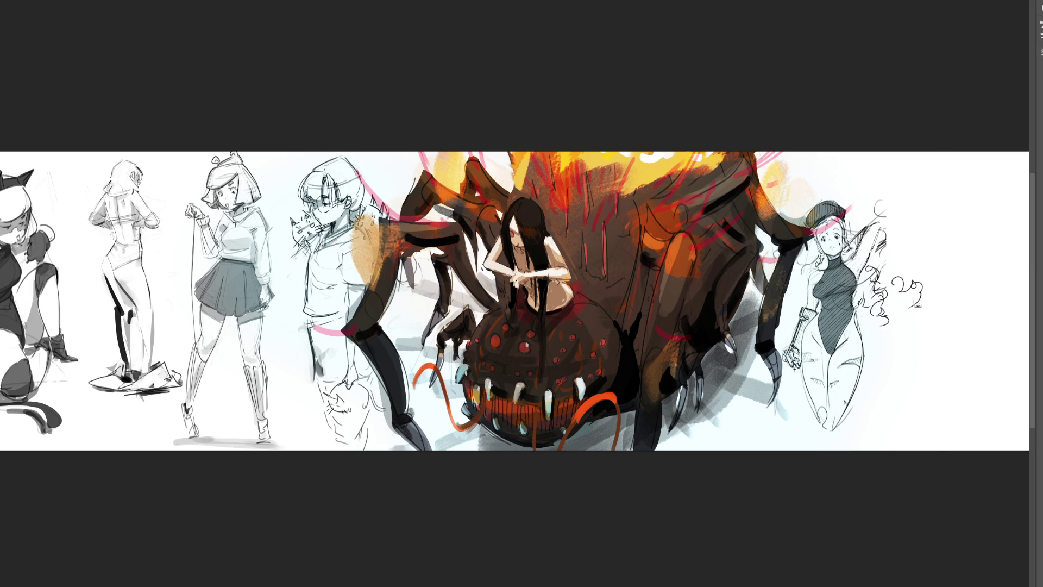
{"action": "key", "text": "ctrl+t"}
{"action": "left_click_drag", "start_coordinate": [683, 261], "coordinate": [860, 263]}
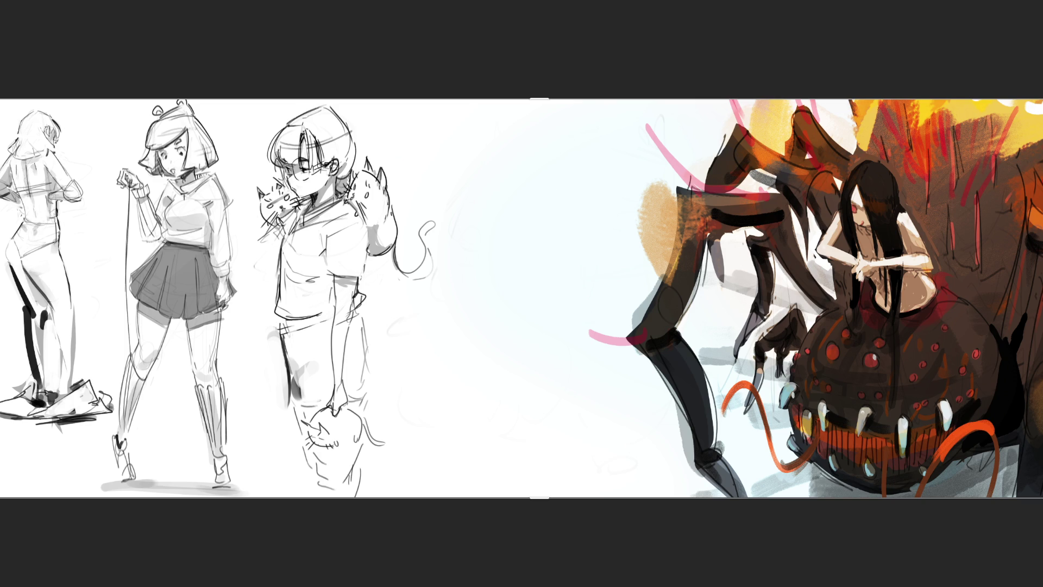
{"action": "key", "text": "b"}
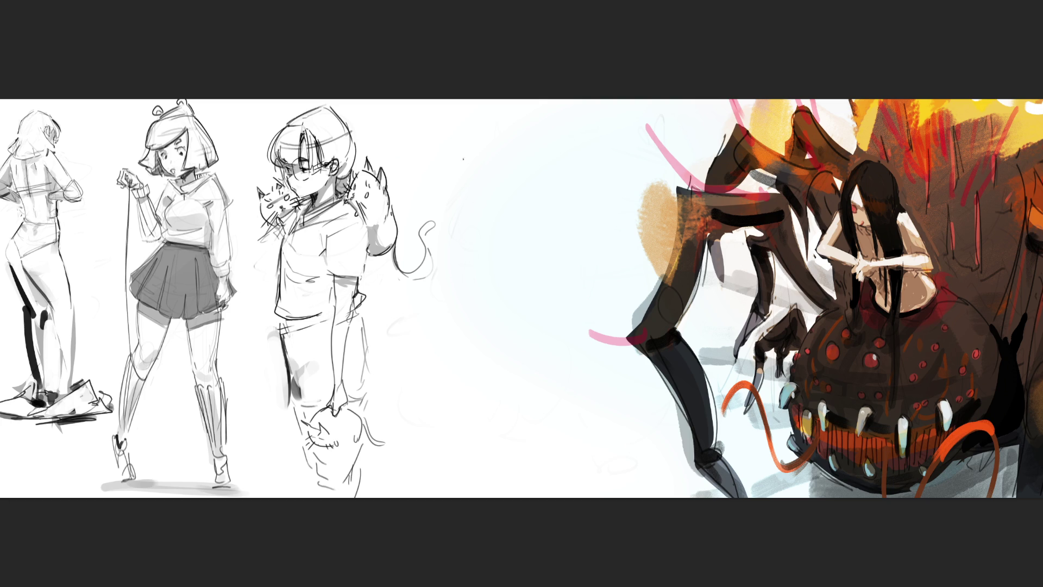
Rough in a loose figure gesture in the gap with a head curve and side lines, then fade it.
{"action": "left_click_drag", "start_coordinate": [488, 142], "coordinate": [481, 184]}
{"action": "mouse_move", "coordinate": [487, 144]}
{"action": "left_mouse_down"}
{"action": "mouse_move", "coordinate": [515, 128]}
{"action": "mouse_move", "coordinate": [543, 168]}
{"action": "mouse_move", "coordinate": [539, 207]}
{"action": "left_mouse_up"}
{"action": "mouse_move", "coordinate": [484, 179]}
{"action": "left_mouse_down"}
{"action": "mouse_move", "coordinate": [511, 232]}
{"action": "mouse_move", "coordinate": [549, 209]}
{"action": "mouse_move", "coordinate": [491, 229]}
{"action": "mouse_move", "coordinate": [496, 207]}
{"action": "mouse_move", "coordinate": [478, 209]}
{"action": "mouse_move", "coordinate": [469, 242]}
{"action": "mouse_move", "coordinate": [552, 191]}
{"action": "mouse_move", "coordinate": [522, 244]}
{"action": "mouse_move", "coordinate": [468, 255]}
{"action": "mouse_move", "coordinate": [543, 272]}
{"action": "mouse_move", "coordinate": [484, 279]}
{"action": "mouse_move", "coordinate": [535, 272]}
{"action": "mouse_move", "coordinate": [474, 293]}
{"action": "mouse_move", "coordinate": [546, 291]}
{"action": "mouse_move", "coordinate": [500, 332]}
{"action": "mouse_move", "coordinate": [492, 356]}
{"action": "mouse_move", "coordinate": [508, 364]}
{"action": "mouse_move", "coordinate": [527, 326]}
{"action": "mouse_move", "coordinate": [499, 347]}
{"action": "left_mouse_up"}
{"action": "left_click_drag", "start_coordinate": [445, 218], "coordinate": [468, 305]}
{"action": "left_click_drag", "start_coordinate": [581, 230], "coordinate": [552, 305]}
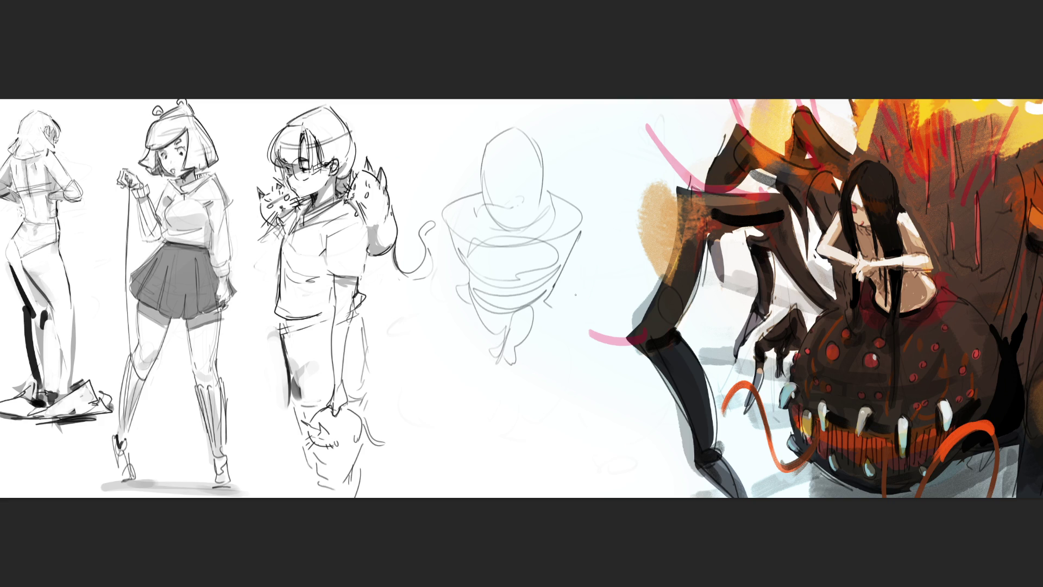
{"action": "key", "text": "e"}
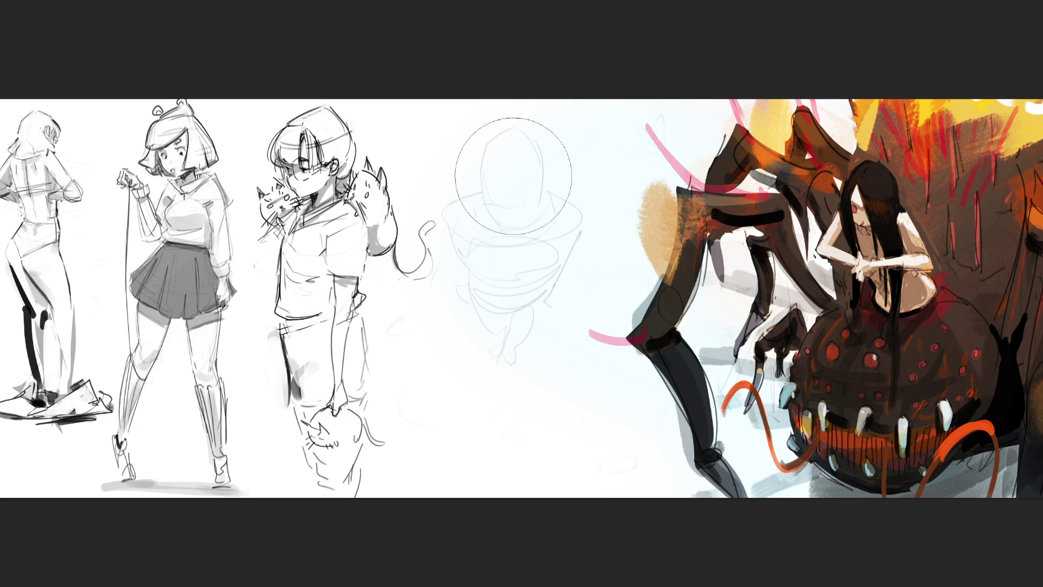
Trace a darker head, chin, shoulders and chest over the faint gesture sketch.
{"action": "mouse_move", "coordinate": [480, 176]}
{"action": "left_mouse_down"}
{"action": "mouse_move", "coordinate": [492, 130]}
{"action": "mouse_move", "coordinate": [511, 124]}
{"action": "mouse_move", "coordinate": [547, 163]}
{"action": "mouse_move", "coordinate": [546, 202]}
{"action": "mouse_move", "coordinate": [503, 224]}
{"action": "mouse_move", "coordinate": [517, 226]}
{"action": "left_mouse_up"}
{"action": "mouse_move", "coordinate": [545, 194]}
{"action": "left_mouse_down"}
{"action": "mouse_move", "coordinate": [526, 232]}
{"action": "mouse_move", "coordinate": [497, 238]}
{"action": "mouse_move", "coordinate": [514, 248]}
{"action": "mouse_move", "coordinate": [535, 237]}
{"action": "mouse_move", "coordinate": [516, 247]}
{"action": "left_mouse_up"}
{"action": "mouse_move", "coordinate": [487, 196]}
{"action": "left_mouse_down"}
{"action": "mouse_move", "coordinate": [441, 219]}
{"action": "mouse_move", "coordinate": [459, 253]}
{"action": "mouse_move", "coordinate": [464, 243]}
{"action": "mouse_move", "coordinate": [473, 260]}
{"action": "mouse_move", "coordinate": [492, 253]}
{"action": "left_mouse_up"}
{"action": "mouse_move", "coordinate": [553, 194]}
{"action": "left_mouse_down"}
{"action": "mouse_move", "coordinate": [583, 214]}
{"action": "mouse_move", "coordinate": [570, 246]}
{"action": "left_mouse_up"}
{"action": "mouse_move", "coordinate": [488, 269]}
{"action": "left_mouse_down"}
{"action": "mouse_move", "coordinate": [467, 289]}
{"action": "mouse_move", "coordinate": [504, 264]}
{"action": "mouse_move", "coordinate": [536, 283]}
{"action": "left_mouse_up"}
{"action": "mouse_move", "coordinate": [565, 247]}
{"action": "left_mouse_down"}
{"action": "mouse_move", "coordinate": [545, 283]}
{"action": "mouse_move", "coordinate": [522, 286]}
{"action": "left_mouse_up"}
{"action": "mouse_move", "coordinate": [560, 256]}
{"action": "left_mouse_down"}
{"action": "mouse_move", "coordinate": [541, 276]}
{"action": "mouse_move", "coordinate": [487, 290]}
{"action": "mouse_move", "coordinate": [522, 290]}
{"action": "left_mouse_up"}
{"action": "left_click_drag", "start_coordinate": [492, 293], "coordinate": [527, 289]}
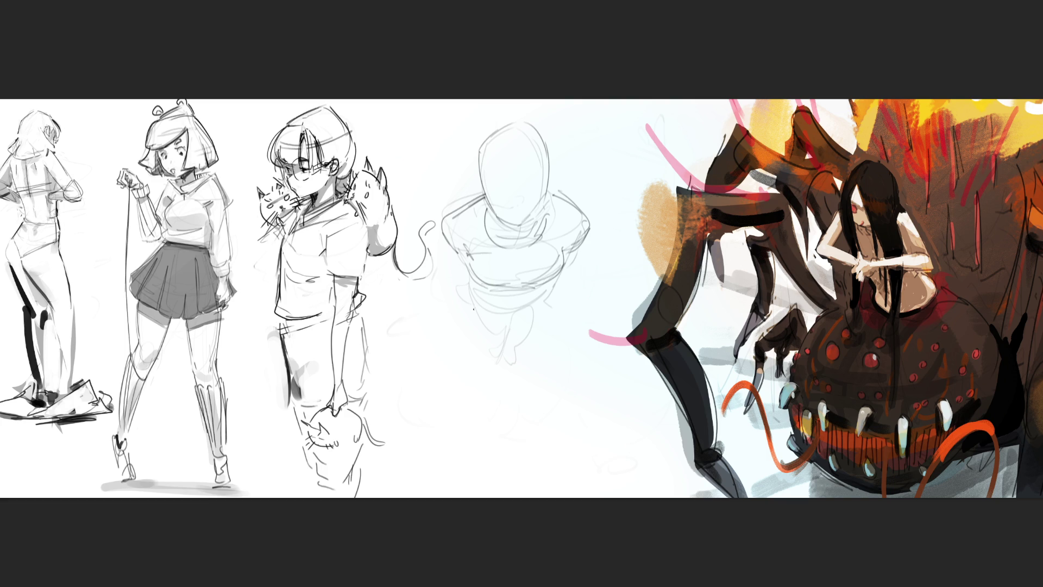
{"action": "mouse_move", "coordinate": [468, 267]}
{"action": "left_mouse_down"}
{"action": "mouse_move", "coordinate": [462, 305]}
{"action": "mouse_move", "coordinate": [543, 304]}
{"action": "mouse_move", "coordinate": [534, 313]}
{"action": "left_mouse_up"}
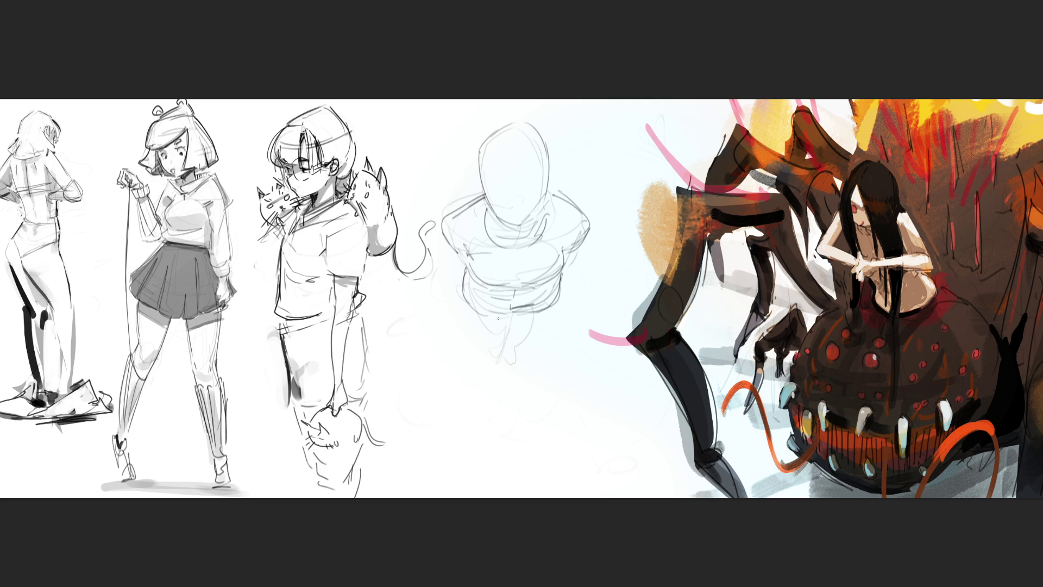
Draw the hooded figure's two legs and face guide lines, then begin an X across it.
{"action": "mouse_move", "coordinate": [468, 300]}
{"action": "left_mouse_down"}
{"action": "mouse_move", "coordinate": [493, 345]}
{"action": "mouse_move", "coordinate": [483, 341]}
{"action": "mouse_move", "coordinate": [493, 372]}
{"action": "left_mouse_up"}
{"action": "left_click_drag", "start_coordinate": [495, 336], "coordinate": [492, 375]}
{"action": "left_click_drag", "start_coordinate": [515, 316], "coordinate": [526, 348]}
{"action": "left_click_drag", "start_coordinate": [549, 311], "coordinate": [531, 379]}
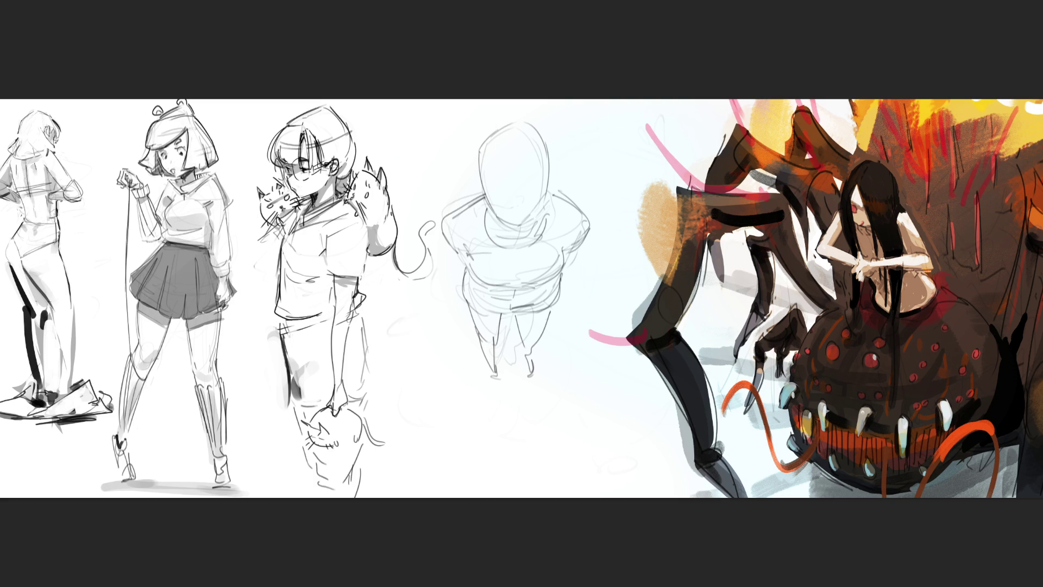
{"action": "left_click_drag", "start_coordinate": [484, 170], "coordinate": [539, 166]}
{"action": "mouse_move", "coordinate": [489, 188]}
{"action": "left_mouse_down"}
{"action": "mouse_move", "coordinate": [541, 183]}
{"action": "mouse_move", "coordinate": [525, 204]}
{"action": "left_mouse_up"}
{"action": "left_click_drag", "start_coordinate": [411, 314], "coordinate": [569, 417]}
Finish the X over the hooded sketch and soft-erase it into a faint underlay.
{"action": "left_click_drag", "start_coordinate": [604, 288], "coordinate": [437, 449]}
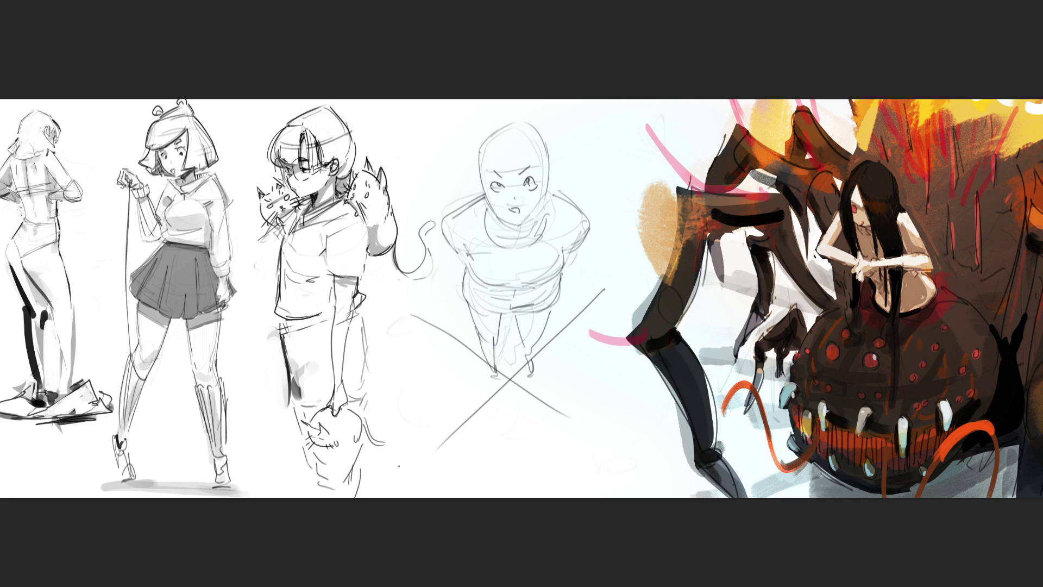
{"action": "mouse_move", "coordinate": [439, 374]}
{"action": "left_mouse_down"}
{"action": "mouse_move", "coordinate": [532, 163]}
{"action": "mouse_move", "coordinate": [478, 162]}
{"action": "mouse_move", "coordinate": [563, 162]}
{"action": "left_mouse_up"}
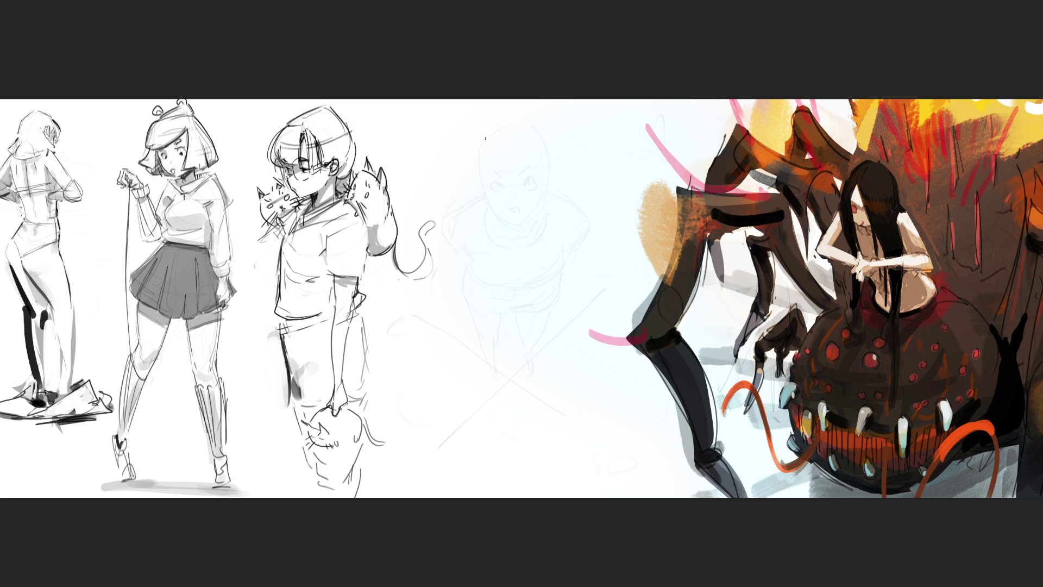
Outline the new figure's head, face side and long left body contour over the underlay.
{"action": "mouse_move", "coordinate": [495, 124]}
{"action": "left_mouse_down"}
{"action": "mouse_move", "coordinate": [476, 166]}
{"action": "mouse_move", "coordinate": [513, 116]}
{"action": "mouse_move", "coordinate": [536, 130]}
{"action": "mouse_move", "coordinate": [547, 174]}
{"action": "left_mouse_up"}
{"action": "mouse_move", "coordinate": [508, 116]}
{"action": "left_mouse_down"}
{"action": "mouse_move", "coordinate": [503, 193]}
{"action": "mouse_move", "coordinate": [559, 186]}
{"action": "left_mouse_up"}
{"action": "left_click_drag", "start_coordinate": [488, 132], "coordinate": [469, 201]}
{"action": "mouse_move", "coordinate": [514, 138]}
{"action": "left_mouse_down"}
{"action": "mouse_move", "coordinate": [533, 186]}
{"action": "mouse_move", "coordinate": [519, 193]}
{"action": "mouse_move", "coordinate": [537, 196]}
{"action": "mouse_move", "coordinate": [477, 220]}
{"action": "mouse_move", "coordinate": [504, 180]}
{"action": "mouse_move", "coordinate": [522, 241]}
{"action": "mouse_move", "coordinate": [511, 236]}
{"action": "left_mouse_up"}
{"action": "left_click_drag", "start_coordinate": [483, 200], "coordinate": [472, 299]}
{"action": "mouse_move", "coordinate": [475, 224]}
{"action": "left_mouse_down"}
{"action": "mouse_move", "coordinate": [472, 264]}
{"action": "mouse_move", "coordinate": [525, 332]}
{"action": "left_mouse_up"}
{"action": "mouse_move", "coordinate": [508, 199]}
{"action": "left_mouse_down"}
{"action": "mouse_move", "coordinate": [506, 240]}
{"action": "mouse_move", "coordinate": [485, 249]}
{"action": "mouse_move", "coordinate": [486, 260]}
{"action": "left_mouse_up"}
{"action": "mouse_move", "coordinate": [517, 193]}
{"action": "left_mouse_down"}
{"action": "mouse_move", "coordinate": [503, 269]}
{"action": "mouse_move", "coordinate": [524, 348]}
{"action": "left_mouse_up"}
Sketch the upper body, long leg lines ending in a boot, plus neck and belly strokes.
{"action": "mouse_move", "coordinate": [502, 255]}
{"action": "left_mouse_down"}
{"action": "mouse_move", "coordinate": [486, 278]}
{"action": "mouse_move", "coordinate": [543, 346]}
{"action": "left_mouse_up"}
{"action": "mouse_move", "coordinate": [523, 297]}
{"action": "left_mouse_down"}
{"action": "mouse_move", "coordinate": [550, 364]}
{"action": "mouse_move", "coordinate": [546, 354]}
{"action": "mouse_move", "coordinate": [547, 394]}
{"action": "left_mouse_up"}
{"action": "left_click_drag", "start_coordinate": [524, 358], "coordinate": [511, 408]}
{"action": "left_click_drag", "start_coordinate": [548, 375], "coordinate": [522, 420]}
{"action": "mouse_move", "coordinate": [529, 415]}
{"action": "left_mouse_down"}
{"action": "mouse_move", "coordinate": [516, 420]}
{"action": "mouse_move", "coordinate": [528, 415]}
{"action": "left_mouse_up"}
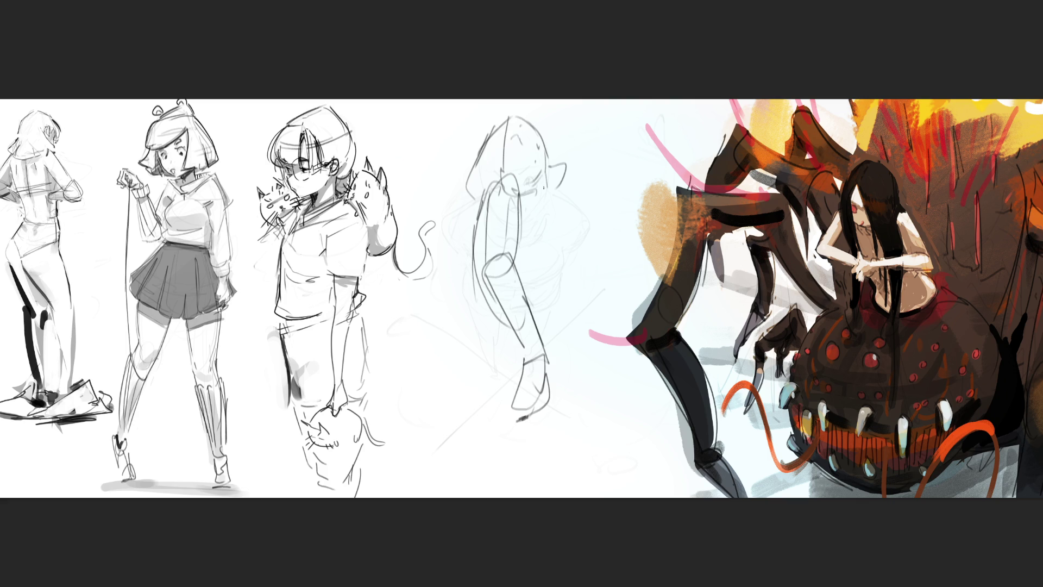
{"action": "mouse_move", "coordinate": [536, 180]}
{"action": "left_mouse_down"}
{"action": "mouse_move", "coordinate": [525, 228]}
{"action": "mouse_move", "coordinate": [559, 239]}
{"action": "mouse_move", "coordinate": [544, 324]}
{"action": "mouse_move", "coordinate": [530, 329]}
{"action": "left_mouse_up"}
{"action": "left_click_drag", "start_coordinate": [484, 304], "coordinate": [501, 360]}
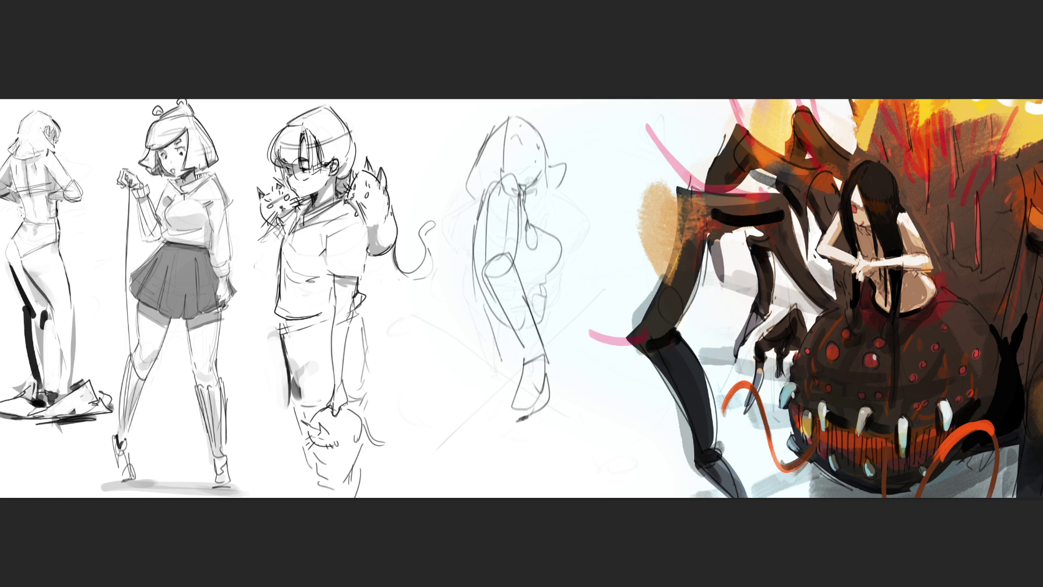
Add the lower-leg curves, feet strokes and a right-side line down to the canvas bottom.
{"action": "mouse_move", "coordinate": [488, 305]}
{"action": "left_mouse_down"}
{"action": "mouse_move", "coordinate": [495, 363]}
{"action": "mouse_move", "coordinate": [478, 391]}
{"action": "mouse_move", "coordinate": [497, 426]}
{"action": "left_mouse_up"}
{"action": "mouse_move", "coordinate": [487, 348]}
{"action": "left_mouse_down"}
{"action": "mouse_move", "coordinate": [480, 444]}
{"action": "mouse_move", "coordinate": [544, 411]}
{"action": "left_mouse_up"}
{"action": "left_click_drag", "start_coordinate": [557, 353], "coordinate": [547, 326]}
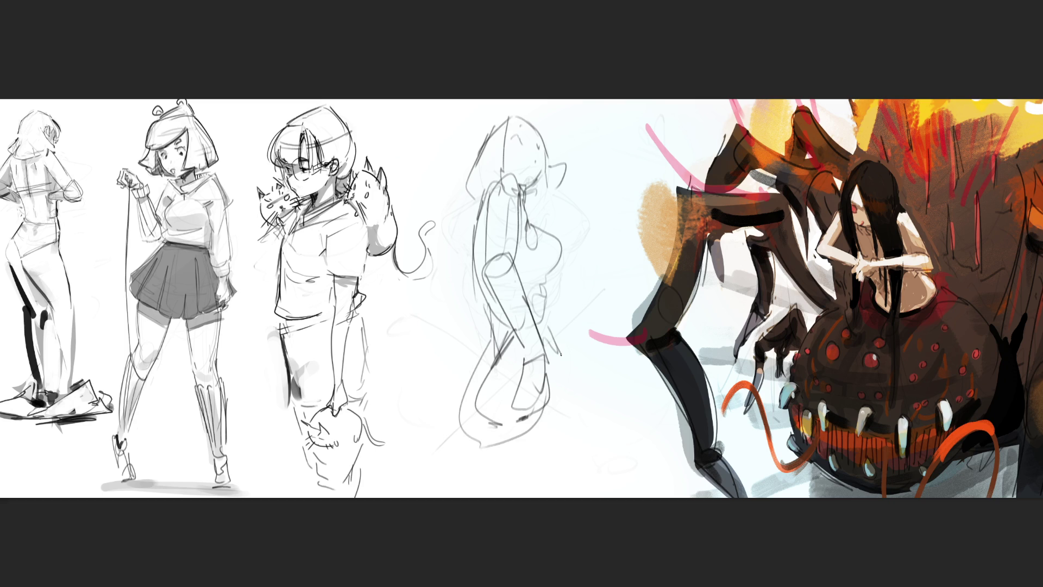
{"action": "mouse_move", "coordinate": [523, 418]}
{"action": "left_mouse_down"}
{"action": "mouse_move", "coordinate": [545, 407]}
{"action": "mouse_move", "coordinate": [504, 435]}
{"action": "left_mouse_up"}
{"action": "mouse_move", "coordinate": [554, 327]}
{"action": "left_mouse_down"}
{"action": "mouse_move", "coordinate": [580, 411]}
{"action": "mouse_move", "coordinate": [570, 456]}
{"action": "mouse_move", "coordinate": [505, 455]}
{"action": "left_mouse_up"}
{"action": "left_click_drag", "start_coordinate": [570, 451], "coordinate": [565, 500]}
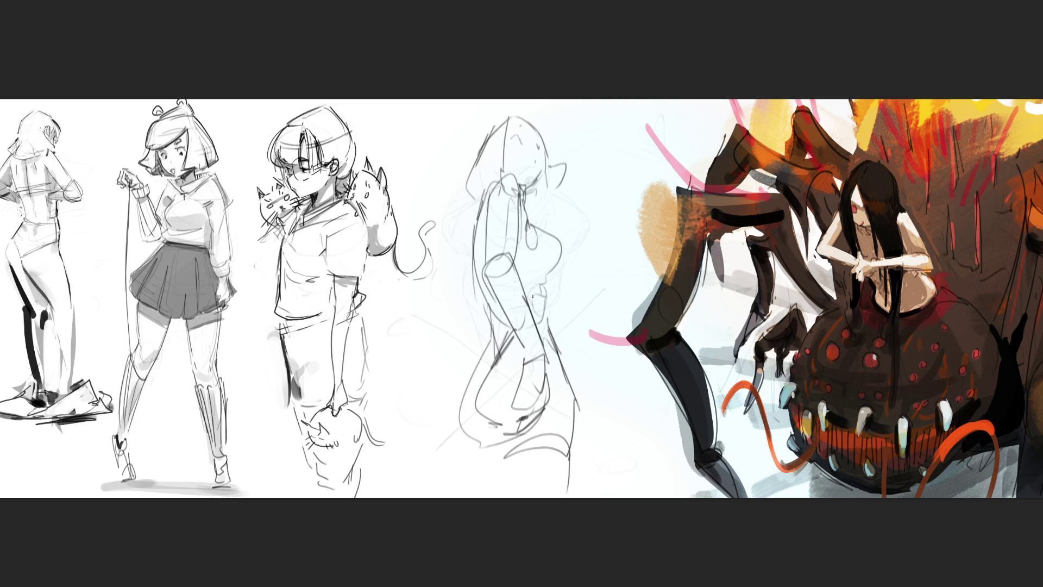
Refine the figure's left contour and erase faint marks near the lower fold.
{"action": "left_click_drag", "start_coordinate": [478, 211], "coordinate": [467, 302]}
{"action": "mouse_move", "coordinate": [480, 289]}
{"action": "left_mouse_down"}
{"action": "mouse_move", "coordinate": [462, 322]}
{"action": "mouse_move", "coordinate": [463, 386]}
{"action": "left_mouse_up"}
{"action": "left_click_drag", "start_coordinate": [482, 314], "coordinate": [478, 366]}
{"action": "left_click_drag", "start_coordinate": [500, 423], "coordinate": [487, 424]}
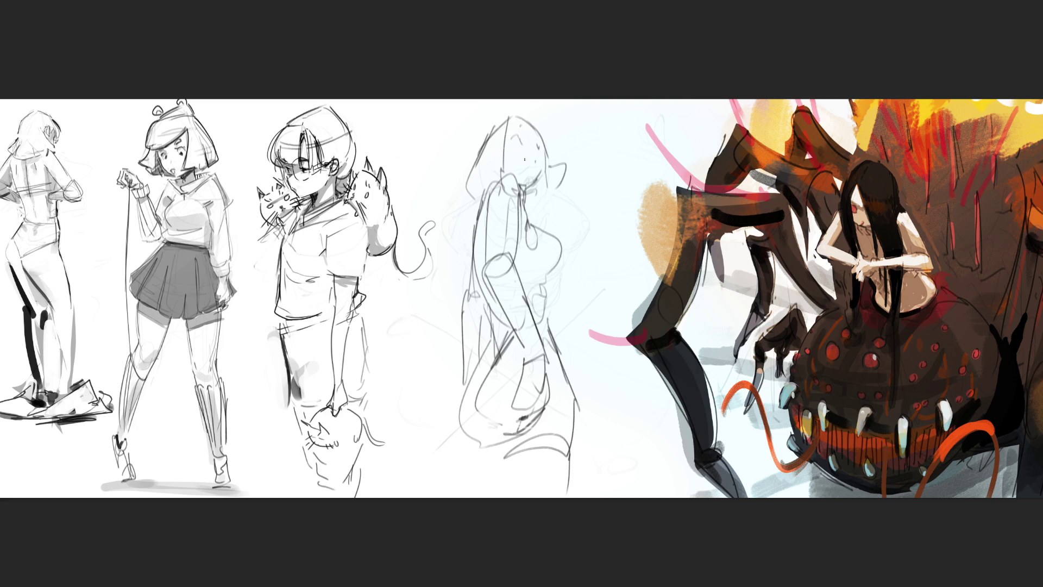
Draw the hood arc and jaw on the new figure, plus a leg line to the canvas bottom.
{"action": "mouse_move", "coordinate": [509, 117]}
{"action": "left_mouse_down"}
{"action": "mouse_move", "coordinate": [504, 163]}
{"action": "mouse_move", "coordinate": [477, 201]}
{"action": "mouse_move", "coordinate": [478, 148]}
{"action": "mouse_move", "coordinate": [482, 207]}
{"action": "left_mouse_up"}
{"action": "mouse_move", "coordinate": [468, 155]}
{"action": "left_mouse_down"}
{"action": "mouse_move", "coordinate": [515, 108]}
{"action": "mouse_move", "coordinate": [544, 131]}
{"action": "mouse_move", "coordinate": [550, 156]}
{"action": "left_mouse_up"}
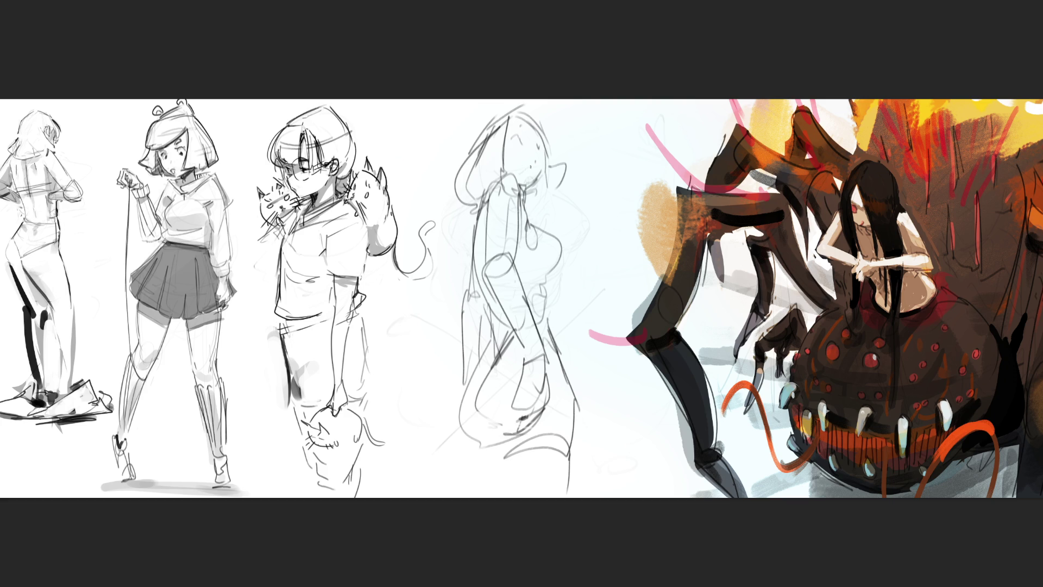
{"action": "mouse_move", "coordinate": [524, 193]}
{"action": "left_mouse_down"}
{"action": "mouse_move", "coordinate": [543, 180]}
{"action": "mouse_move", "coordinate": [544, 156]}
{"action": "left_mouse_up"}
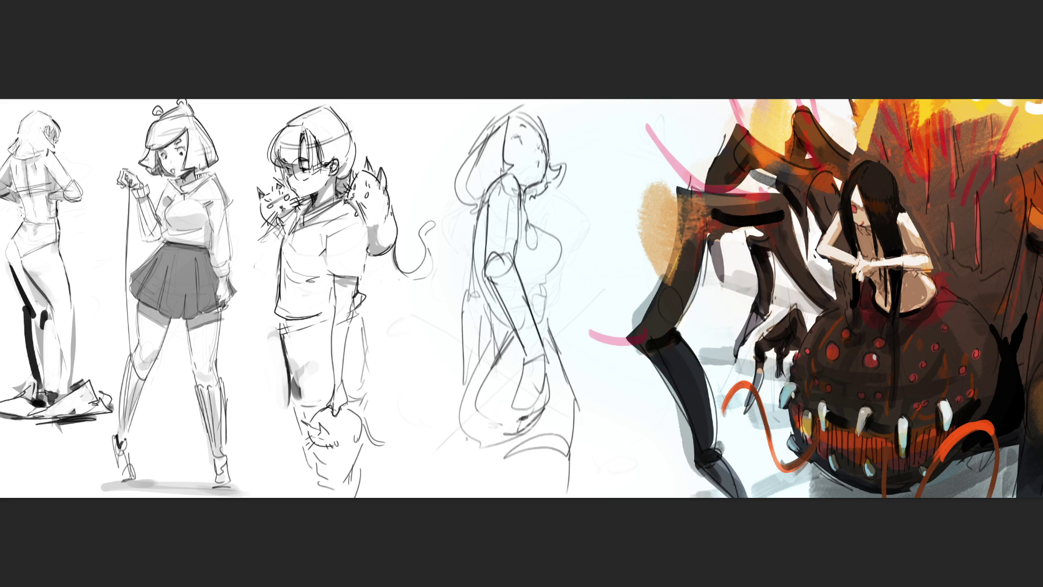
{"action": "mouse_move", "coordinate": [479, 436]}
{"action": "left_mouse_down"}
{"action": "mouse_move", "coordinate": [471, 450]}
{"action": "mouse_move", "coordinate": [487, 496]}
{"action": "left_mouse_up"}
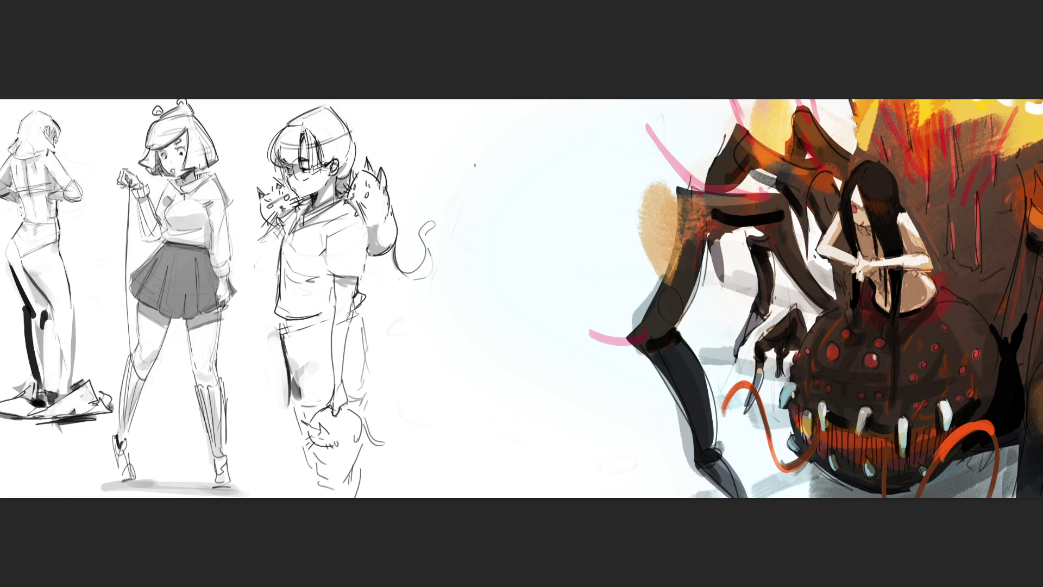
Draw the new girl's head oval with a cross guide and face centre line.
{"action": "mouse_move", "coordinate": [485, 179]}
{"action": "left_mouse_down"}
{"action": "mouse_move", "coordinate": [481, 133]}
{"action": "mouse_move", "coordinate": [511, 117]}
{"action": "mouse_move", "coordinate": [546, 158]}
{"action": "mouse_move", "coordinate": [539, 207]}
{"action": "mouse_move", "coordinate": [505, 209]}
{"action": "mouse_move", "coordinate": [530, 217]}
{"action": "mouse_move", "coordinate": [554, 175]}
{"action": "left_mouse_up"}
{"action": "mouse_move", "coordinate": [538, 216]}
{"action": "left_mouse_down"}
{"action": "mouse_move", "coordinate": [560, 175]}
{"action": "mouse_move", "coordinate": [548, 190]}
{"action": "mouse_move", "coordinate": [545, 130]}
{"action": "mouse_move", "coordinate": [523, 114]}
{"action": "left_mouse_up"}
{"action": "left_click_drag", "start_coordinate": [490, 167], "coordinate": [513, 183]}
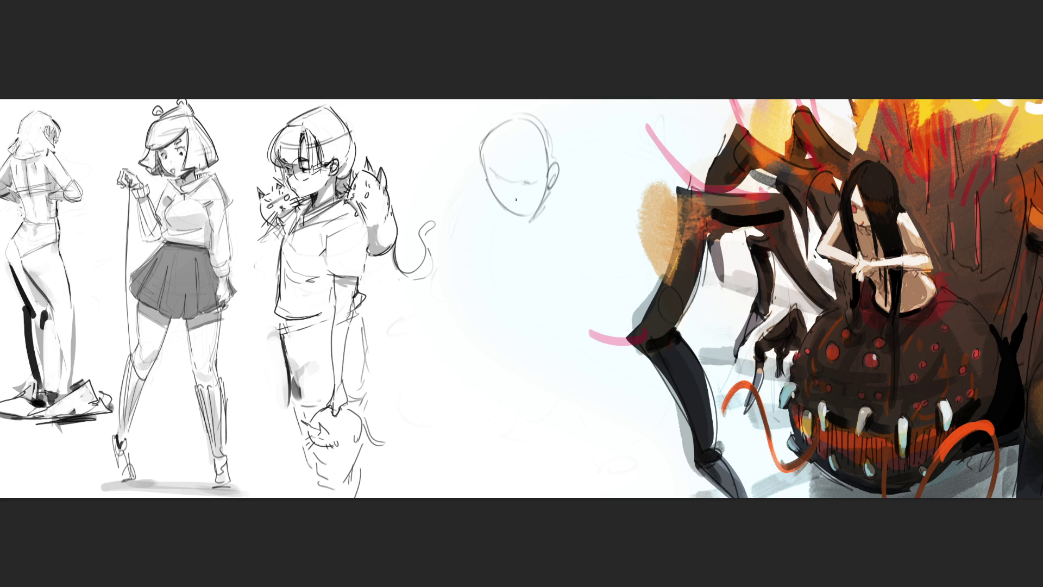
{"action": "left_click_drag", "start_coordinate": [528, 188], "coordinate": [526, 209]}
Rough in the neck, shoulder, diagonal body gesture, torso, hips and legs below the head.
{"action": "mouse_move", "coordinate": [523, 261]}
{"action": "left_mouse_down"}
{"action": "mouse_move", "coordinate": [561, 219]}
{"action": "mouse_move", "coordinate": [585, 240]}
{"action": "mouse_move", "coordinate": [588, 269]}
{"action": "left_mouse_up"}
{"action": "mouse_move", "coordinate": [577, 228]}
{"action": "left_mouse_down"}
{"action": "mouse_move", "coordinate": [618, 221]}
{"action": "mouse_move", "coordinate": [577, 301]}
{"action": "mouse_move", "coordinate": [596, 239]}
{"action": "mouse_move", "coordinate": [567, 316]}
{"action": "left_mouse_up"}
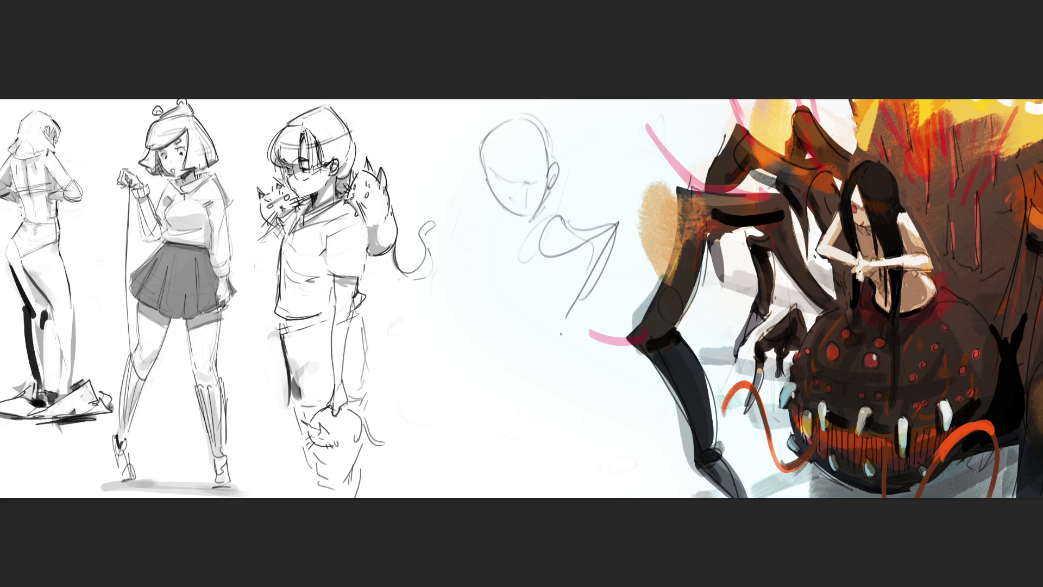
{"action": "mouse_move", "coordinate": [597, 247]}
{"action": "left_mouse_down"}
{"action": "mouse_move", "coordinate": [556, 337]}
{"action": "mouse_move", "coordinate": [535, 353]}
{"action": "mouse_move", "coordinate": [486, 342]}
{"action": "left_mouse_up"}
{"action": "mouse_move", "coordinate": [487, 282]}
{"action": "left_mouse_down"}
{"action": "mouse_move", "coordinate": [488, 259]}
{"action": "mouse_move", "coordinate": [520, 270]}
{"action": "mouse_move", "coordinate": [541, 326]}
{"action": "mouse_move", "coordinate": [489, 287]}
{"action": "mouse_move", "coordinate": [536, 422]}
{"action": "mouse_move", "coordinate": [546, 302]}
{"action": "mouse_move", "coordinate": [556, 331]}
{"action": "left_mouse_up"}
{"action": "left_click_drag", "start_coordinate": [480, 368], "coordinate": [540, 422]}
{"action": "left_click_drag", "start_coordinate": [554, 312], "coordinate": [618, 406]}
{"action": "mouse_move", "coordinate": [541, 429]}
{"action": "left_mouse_down"}
{"action": "mouse_move", "coordinate": [593, 449]}
{"action": "mouse_move", "coordinate": [616, 418]}
{"action": "left_mouse_up"}
{"action": "left_click_drag", "start_coordinate": [614, 419], "coordinate": [583, 468]}
{"action": "mouse_move", "coordinate": [473, 321]}
{"action": "left_mouse_down"}
{"action": "mouse_move", "coordinate": [516, 478]}
{"action": "mouse_move", "coordinate": [539, 486]}
{"action": "left_mouse_up"}
{"action": "mouse_move", "coordinate": [532, 440]}
{"action": "left_mouse_down"}
{"action": "mouse_move", "coordinate": [555, 480]}
{"action": "mouse_move", "coordinate": [587, 476]}
{"action": "left_mouse_up"}
Add the chest and breast curve, darken the jaw and chin, and start wavy hair strokes.
{"action": "mouse_move", "coordinate": [487, 224]}
{"action": "left_mouse_down"}
{"action": "mouse_move", "coordinate": [471, 254]}
{"action": "mouse_move", "coordinate": [485, 273]}
{"action": "left_mouse_up"}
{"action": "mouse_move", "coordinate": [484, 272]}
{"action": "left_mouse_down"}
{"action": "mouse_move", "coordinate": [509, 243]}
{"action": "mouse_move", "coordinate": [531, 295]}
{"action": "left_mouse_up"}
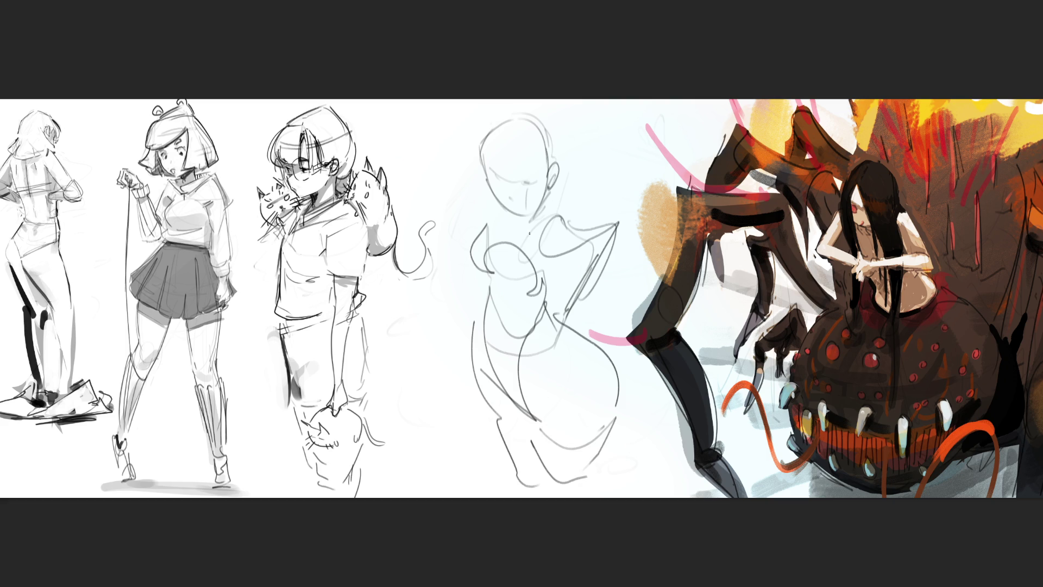
{"action": "mouse_move", "coordinate": [503, 215]}
{"action": "left_mouse_down"}
{"action": "mouse_move", "coordinate": [542, 198]}
{"action": "mouse_move", "coordinate": [536, 204]}
{"action": "left_mouse_up"}
{"action": "mouse_move", "coordinate": [489, 174]}
{"action": "left_mouse_down"}
{"action": "mouse_move", "coordinate": [523, 214]}
{"action": "mouse_move", "coordinate": [494, 220]}
{"action": "mouse_move", "coordinate": [477, 203]}
{"action": "mouse_move", "coordinate": [426, 325]}
{"action": "mouse_move", "coordinate": [439, 373]}
{"action": "left_mouse_up"}
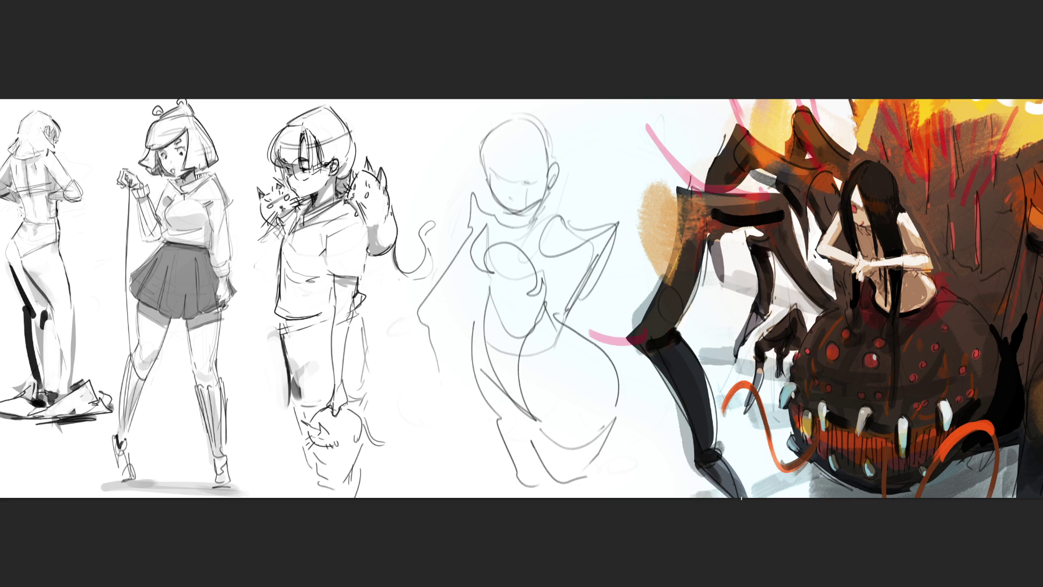
{"action": "mouse_move", "coordinate": [471, 165]}
{"action": "left_mouse_down"}
{"action": "mouse_move", "coordinate": [402, 185]}
{"action": "mouse_move", "coordinate": [408, 202]}
{"action": "mouse_move", "coordinate": [470, 185]}
{"action": "left_mouse_up"}
{"action": "mouse_move", "coordinate": [514, 144]}
{"action": "left_mouse_down"}
{"action": "mouse_move", "coordinate": [441, 217]}
{"action": "mouse_move", "coordinate": [516, 153]}
{"action": "mouse_move", "coordinate": [499, 145]}
{"action": "mouse_move", "coordinate": [511, 144]}
{"action": "left_mouse_up"}
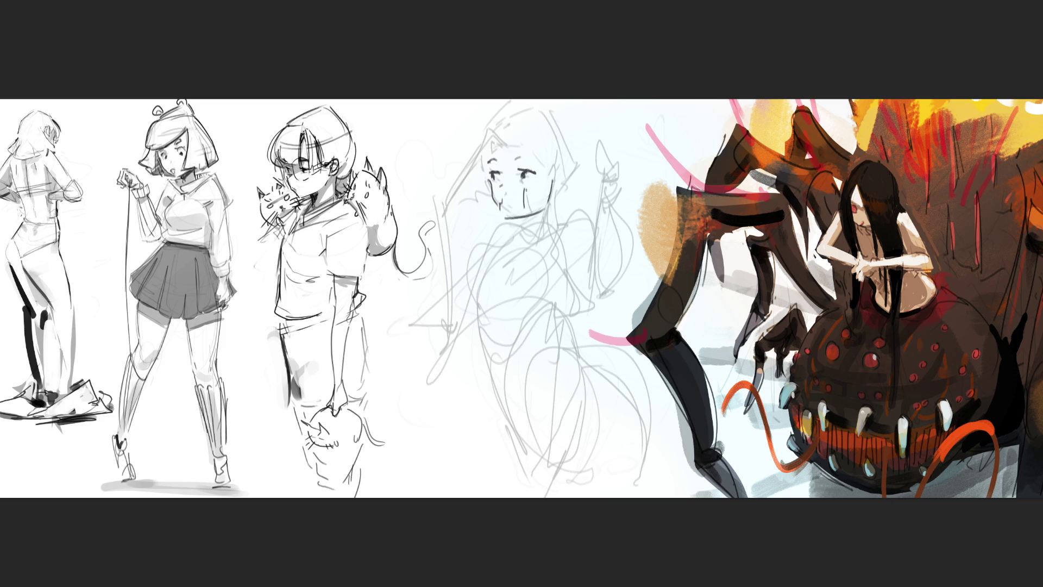
Draw the ear, hair outline, cheek, neck, collar and right shoulder in darker pencil lines.
{"action": "mouse_move", "coordinate": [557, 172]}
{"action": "left_mouse_down"}
{"action": "mouse_move", "coordinate": [555, 191]}
{"action": "mouse_move", "coordinate": [562, 181]}
{"action": "left_mouse_up"}
{"action": "mouse_move", "coordinate": [505, 135]}
{"action": "left_mouse_down"}
{"action": "mouse_move", "coordinate": [426, 161]}
{"action": "mouse_move", "coordinate": [506, 132]}
{"action": "mouse_move", "coordinate": [484, 144]}
{"action": "mouse_move", "coordinate": [500, 137]}
{"action": "mouse_move", "coordinate": [487, 154]}
{"action": "mouse_move", "coordinate": [540, 144]}
{"action": "mouse_move", "coordinate": [556, 170]}
{"action": "left_mouse_up"}
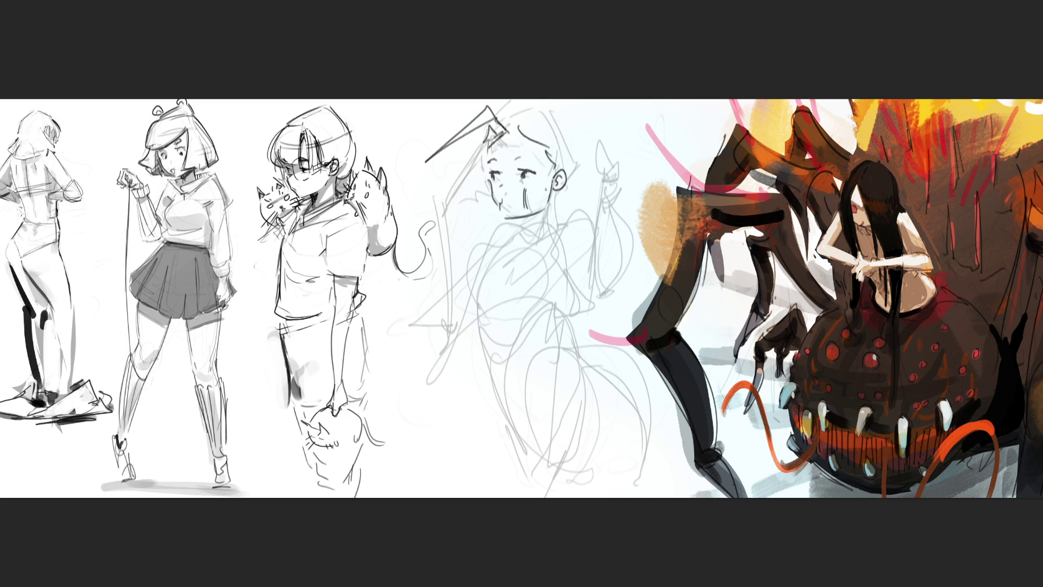
{"action": "mouse_move", "coordinate": [554, 196]}
{"action": "left_mouse_down"}
{"action": "mouse_move", "coordinate": [537, 245]}
{"action": "mouse_move", "coordinate": [516, 244]}
{"action": "mouse_move", "coordinate": [547, 209]}
{"action": "mouse_move", "coordinate": [538, 214]}
{"action": "left_mouse_up"}
{"action": "mouse_move", "coordinate": [510, 101]}
{"action": "left_mouse_down"}
{"action": "mouse_move", "coordinate": [586, 142]}
{"action": "mouse_move", "coordinate": [577, 202]}
{"action": "left_mouse_up"}
{"action": "left_click_drag", "start_coordinate": [511, 100], "coordinate": [501, 111]}
{"action": "left_click_drag", "start_coordinate": [492, 211], "coordinate": [499, 220]}
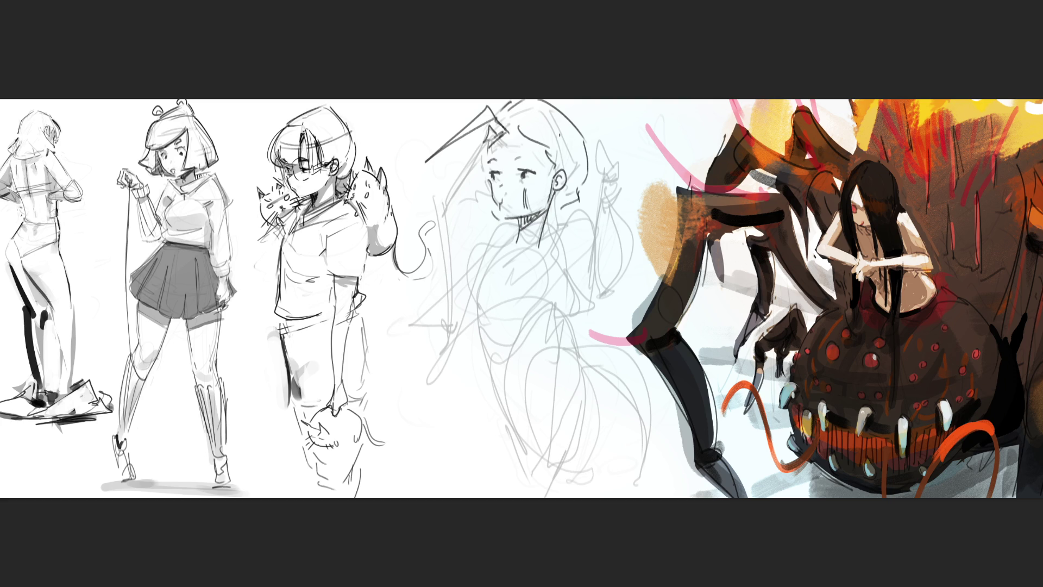
{"action": "left_click_drag", "start_coordinate": [509, 241], "coordinate": [543, 250]}
{"action": "mouse_move", "coordinate": [557, 207]}
{"action": "left_mouse_down"}
{"action": "mouse_move", "coordinate": [547, 231]}
{"action": "mouse_move", "coordinate": [490, 245]}
{"action": "left_mouse_up"}
{"action": "left_click_drag", "start_coordinate": [555, 236], "coordinate": [594, 212]}
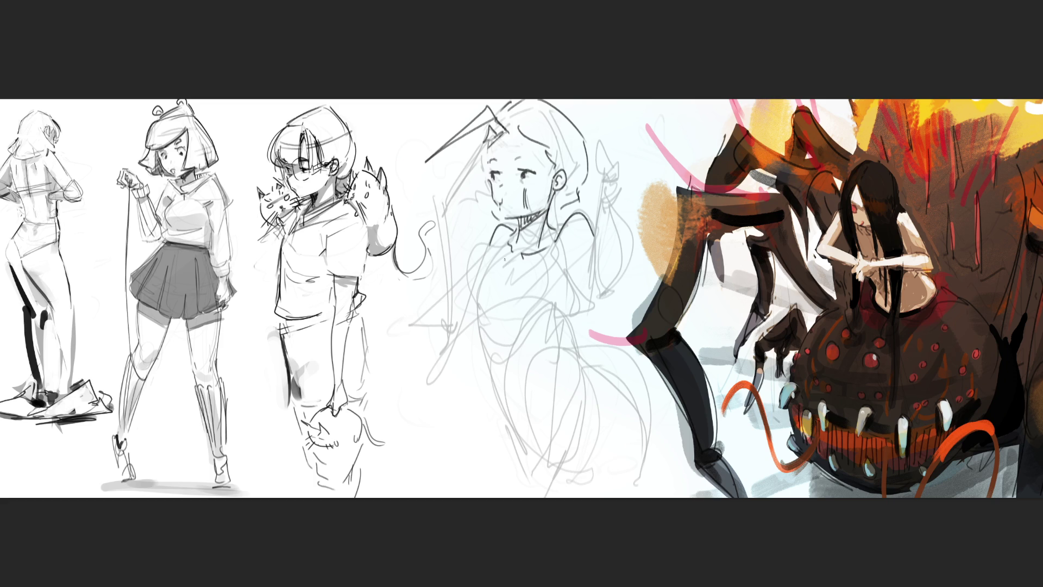
Ink darker pencil lines for the collar, neckline, left shoulder and bust curve, undoing stray strokes.
{"action": "mouse_move", "coordinate": [515, 231]}
{"action": "left_mouse_down"}
{"action": "mouse_move", "coordinate": [510, 269]}
{"action": "mouse_move", "coordinate": [547, 244]}
{"action": "left_mouse_up"}
{"action": "left_click_drag", "start_coordinate": [500, 242], "coordinate": [467, 293]}
{"action": "mouse_move", "coordinate": [500, 250]}
{"action": "left_mouse_down"}
{"action": "mouse_move", "coordinate": [471, 280]}
{"action": "mouse_move", "coordinate": [467, 303]}
{"action": "mouse_move", "coordinate": [498, 252]}
{"action": "mouse_move", "coordinate": [471, 310]}
{"action": "mouse_move", "coordinate": [495, 257]}
{"action": "mouse_move", "coordinate": [456, 270]}
{"action": "mouse_move", "coordinate": [475, 296]}
{"action": "mouse_move", "coordinate": [501, 266]}
{"action": "mouse_move", "coordinate": [471, 250]}
{"action": "mouse_move", "coordinate": [466, 307]}
{"action": "left_mouse_up"}
{"action": "key", "text": "ctrl+z"}
{"action": "key", "text": "ctrl+z"}
{"action": "key", "text": "ctrl+z"}
{"action": "key", "text": "ctrl+z"}
{"action": "key", "text": "ctrl+z"}
{"action": "key", "text": "ctrl+z"}
{"action": "key", "text": "ctrl+z"}
{"action": "key", "text": "ctrl+z"}
{"action": "key", "text": "ctrl+z"}
{"action": "left_click_drag", "start_coordinate": [499, 260], "coordinate": [467, 318]}
{"action": "left_click_drag", "start_coordinate": [491, 260], "coordinate": [542, 307]}
{"action": "key", "text": "ctrl+z"}
Draw the torso sides and the waist-to-hip curve, redoing the misplaced waist strokes.
{"action": "left_click_drag", "start_coordinate": [546, 257], "coordinate": [530, 358]}
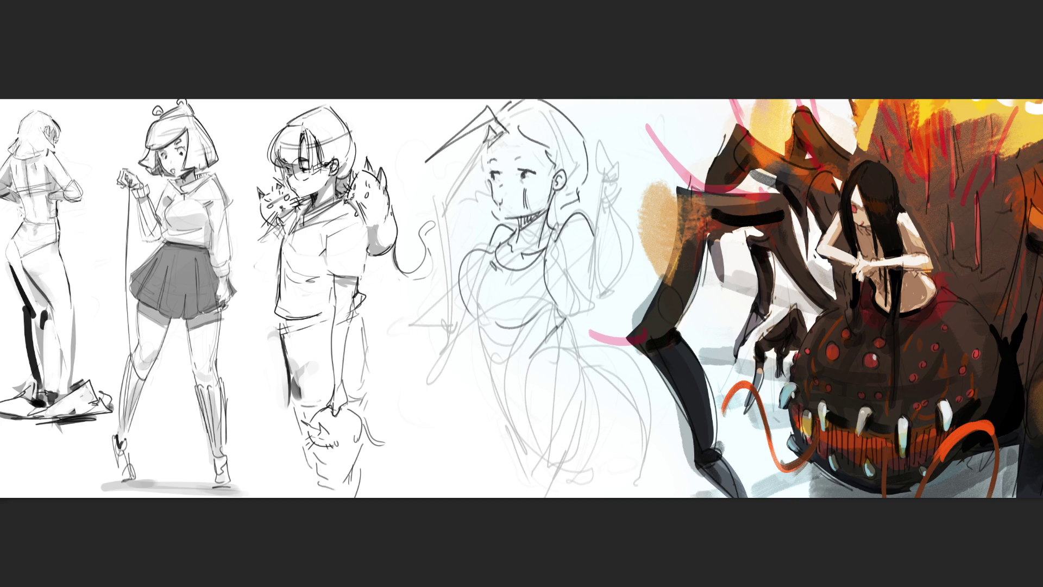
{"action": "mouse_move", "coordinate": [553, 303]}
{"action": "left_mouse_down"}
{"action": "mouse_move", "coordinate": [524, 335]}
{"action": "mouse_move", "coordinate": [556, 319]}
{"action": "mouse_move", "coordinate": [532, 367]}
{"action": "left_mouse_up"}
{"action": "key", "text": "ctrl+z"}
{"action": "key", "text": "ctrl+z"}
{"action": "mouse_move", "coordinate": [553, 326]}
{"action": "left_mouse_down"}
{"action": "mouse_move", "coordinate": [532, 372]}
{"action": "mouse_move", "coordinate": [569, 353]}
{"action": "mouse_move", "coordinate": [543, 373]}
{"action": "left_mouse_up"}
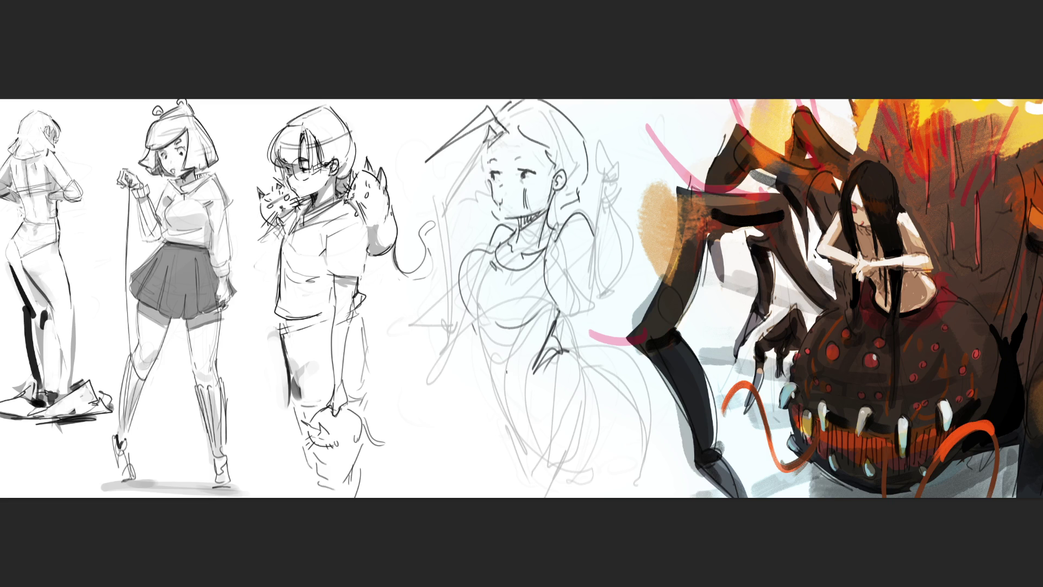
{"action": "left_click_drag", "start_coordinate": [475, 332], "coordinate": [500, 397]}
Add the hip and thigh line and a darkened diagonal curve across the lower body.
{"action": "left_click_drag", "start_coordinate": [571, 354], "coordinate": [563, 463]}
{"action": "left_click_drag", "start_coordinate": [502, 413], "coordinate": [550, 451]}
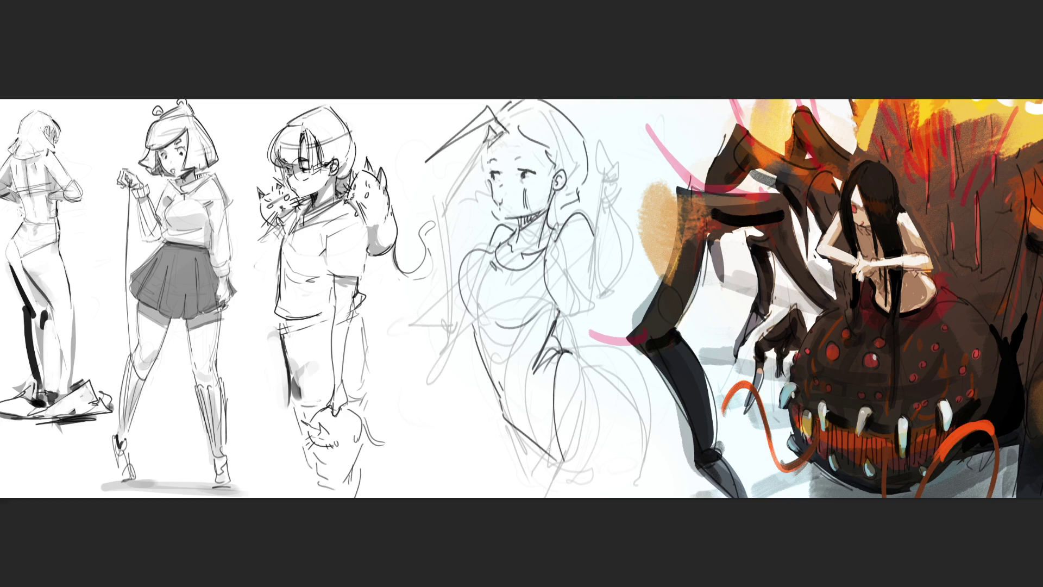
{"action": "key", "text": "ctrl+z"}
{"action": "left_click_drag", "start_coordinate": [507, 421], "coordinate": [551, 459]}
{"action": "left_click_drag", "start_coordinate": [505, 414], "coordinate": [576, 481]}
Draw the leg line, undoing and retrying it several times until it sits right.
{"action": "left_click_drag", "start_coordinate": [583, 412], "coordinate": [580, 462]}
{"action": "key", "text": "ctrl+z"}
{"action": "left_click_drag", "start_coordinate": [588, 418], "coordinate": [586, 462]}
{"action": "key", "text": "ctrl+z"}
{"action": "left_click_drag", "start_coordinate": [588, 420], "coordinate": [588, 477]}
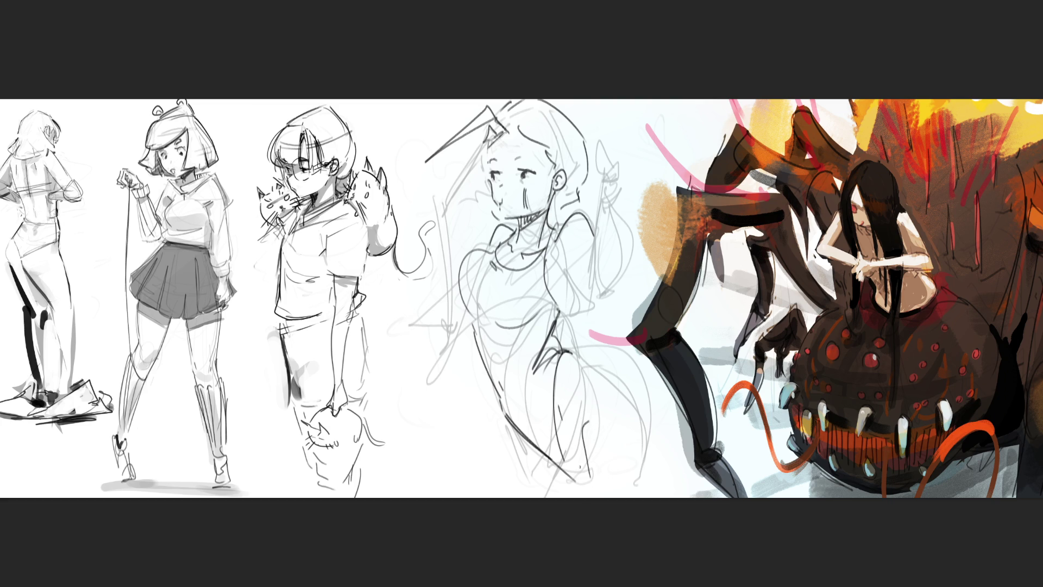
{"action": "key", "text": "ctrl+z"}
{"action": "left_click_drag", "start_coordinate": [588, 429], "coordinate": [585, 484]}
{"action": "key", "text": "ctrl+z"}
{"action": "left_click_drag", "start_coordinate": [560, 407], "coordinate": [559, 421]}
Sweep a long curve from the waist down-right and add accent strokes along the torso.
{"action": "left_click_drag", "start_coordinate": [572, 349], "coordinate": [663, 431]}
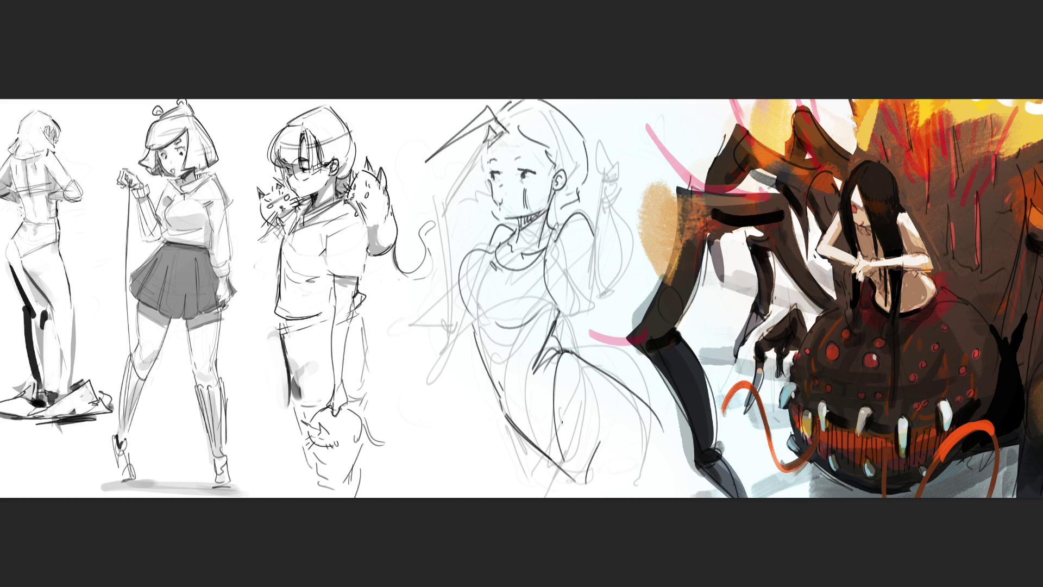
{"action": "left_click_drag", "start_coordinate": [565, 407], "coordinate": [570, 396]}
{"action": "left_click_drag", "start_coordinate": [570, 309], "coordinate": [560, 276]}
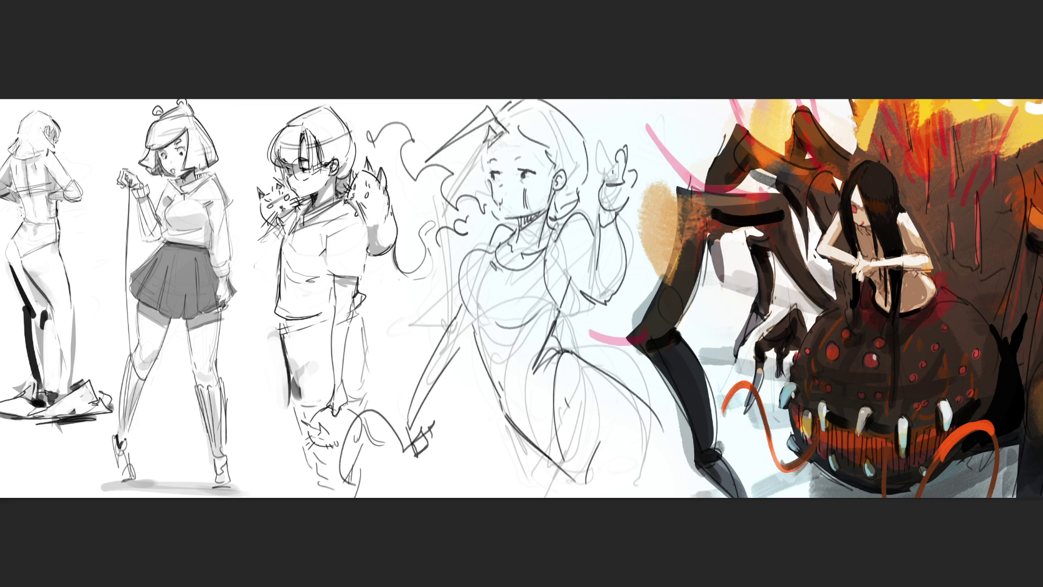
Fade the face and upper body lines with the soft Eraser, then mark under the right eye.
{"action": "mouse_move", "coordinate": [543, 157]}
{"action": "left_mouse_down"}
{"action": "mouse_move", "coordinate": [489, 163]}
{"action": "mouse_move", "coordinate": [554, 152]}
{"action": "mouse_move", "coordinate": [516, 190]}
{"action": "mouse_move", "coordinate": [570, 120]}
{"action": "left_mouse_up"}
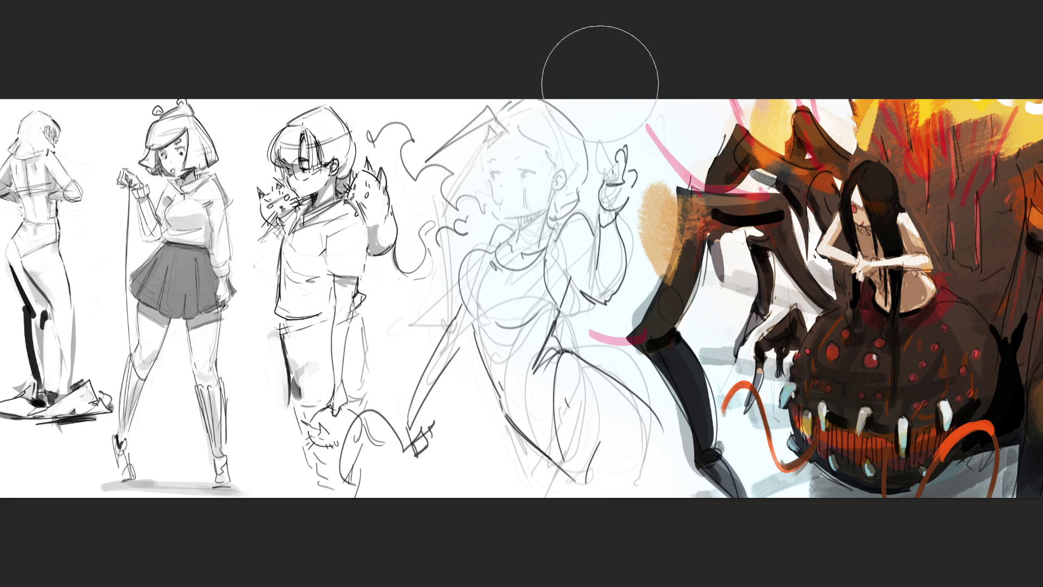
{"action": "left_click_drag", "start_coordinate": [525, 191], "coordinate": [525, 207]}
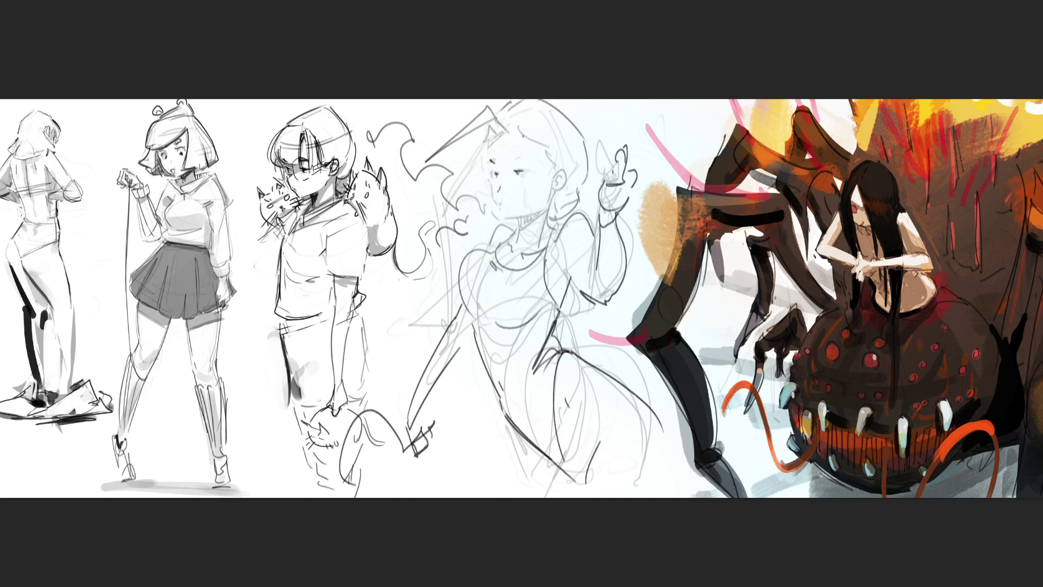
Draw the curled forehead bangs and darker hair strands down the right side past the ear.
{"action": "mouse_move", "coordinate": [500, 131]}
{"action": "left_mouse_down"}
{"action": "mouse_move", "coordinate": [492, 151]}
{"action": "mouse_move", "coordinate": [500, 144]}
{"action": "mouse_move", "coordinate": [480, 152]}
{"action": "left_mouse_up"}
{"action": "left_click_drag", "start_coordinate": [489, 144], "coordinate": [482, 157]}
{"action": "left_click_drag", "start_coordinate": [510, 134], "coordinate": [545, 168]}
{"action": "key", "text": "ctrl+z"}
{"action": "key", "text": "ctrl+z"}
{"action": "key", "text": "ctrl+z"}
{"action": "mouse_move", "coordinate": [506, 118]}
{"action": "left_mouse_down"}
{"action": "mouse_move", "coordinate": [482, 146]}
{"action": "mouse_move", "coordinate": [544, 173]}
{"action": "left_mouse_up"}
{"action": "mouse_move", "coordinate": [510, 110]}
{"action": "left_mouse_down"}
{"action": "mouse_move", "coordinate": [495, 124]}
{"action": "mouse_move", "coordinate": [547, 108]}
{"action": "mouse_move", "coordinate": [588, 181]}
{"action": "mouse_move", "coordinate": [568, 201]}
{"action": "left_mouse_up"}
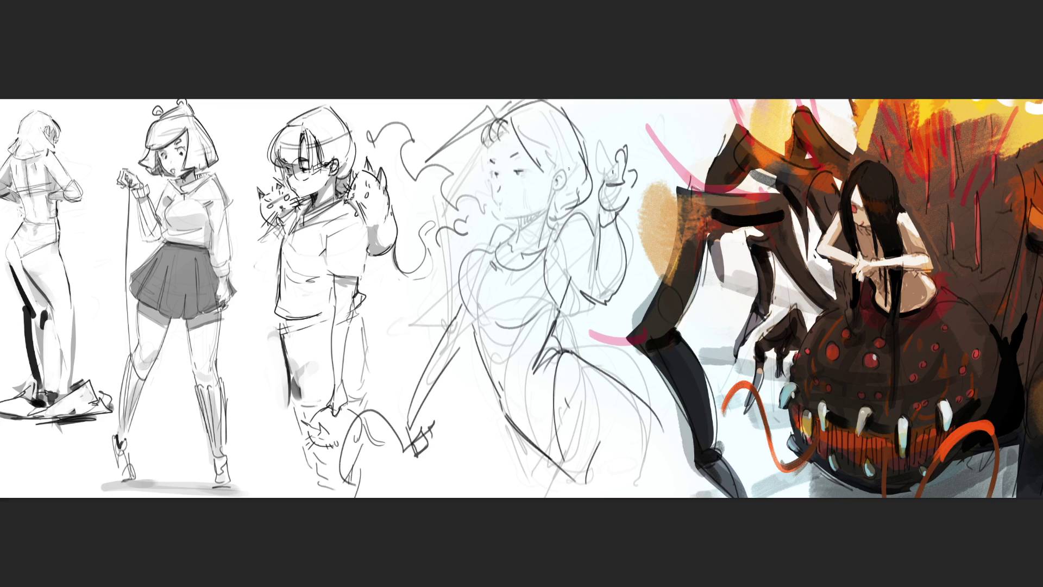
{"action": "left_click_drag", "start_coordinate": [523, 132], "coordinate": [560, 201]}
Sketch hair curls by the cheek, redraw the cheek and jawline, and add the neck line.
{"action": "left_click_drag", "start_coordinate": [490, 119], "coordinate": [447, 187]}
{"action": "left_click_drag", "start_coordinate": [442, 185], "coordinate": [486, 224]}
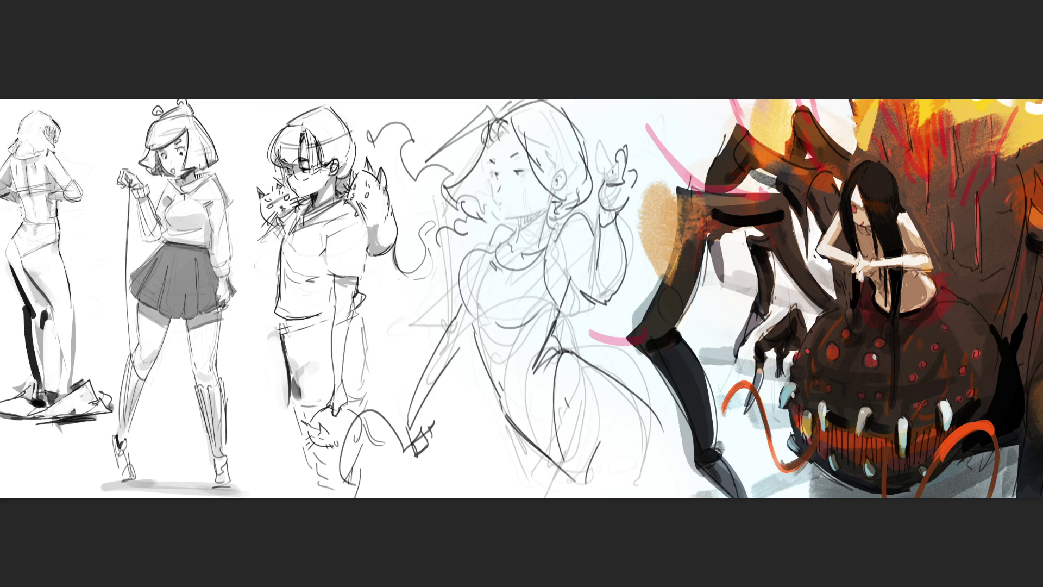
{"action": "left_click_drag", "start_coordinate": [489, 150], "coordinate": [505, 216]}
{"action": "key", "text": "ctrl+z"}
{"action": "left_click_drag", "start_coordinate": [490, 173], "coordinate": [509, 217]}
{"action": "key", "text": "ctrl+z"}
{"action": "mouse_move", "coordinate": [492, 180]}
{"action": "left_mouse_down"}
{"action": "mouse_move", "coordinate": [504, 215]}
{"action": "mouse_move", "coordinate": [542, 207]}
{"action": "left_mouse_up"}
{"action": "left_click_drag", "start_coordinate": [520, 217], "coordinate": [516, 245]}
{"action": "left_click_drag", "start_coordinate": [553, 193], "coordinate": [549, 228]}
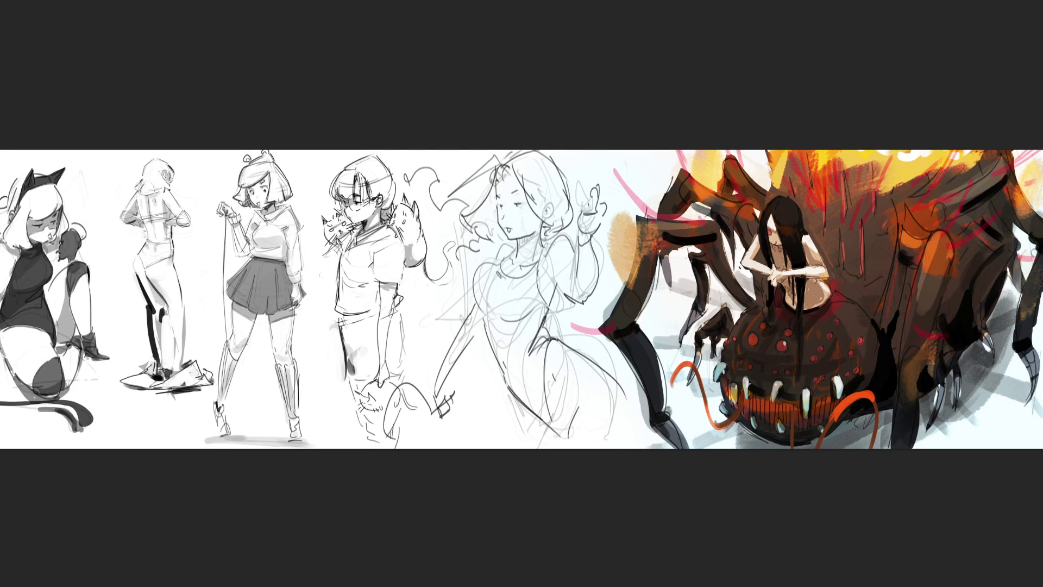
Sweep a large low-opacity soft Eraser down the central girl to leave a faint underlay.
{"action": "mouse_move", "coordinate": [675, 135]}
{"action": "left_mouse_down"}
{"action": "mouse_move", "coordinate": [587, 228]}
{"action": "mouse_move", "coordinate": [516, 353]}
{"action": "mouse_move", "coordinate": [510, 420]}
{"action": "mouse_move", "coordinate": [494, 224]}
{"action": "mouse_move", "coordinate": [581, 286]}
{"action": "mouse_move", "coordinate": [657, 211]}
{"action": "mouse_move", "coordinate": [395, 285]}
{"action": "mouse_move", "coordinate": [862, 442]}
{"action": "mouse_move", "coordinate": [652, 430]}
{"action": "mouse_move", "coordinate": [768, 396]}
{"action": "mouse_move", "coordinate": [776, 429]}
{"action": "left_mouse_up"}
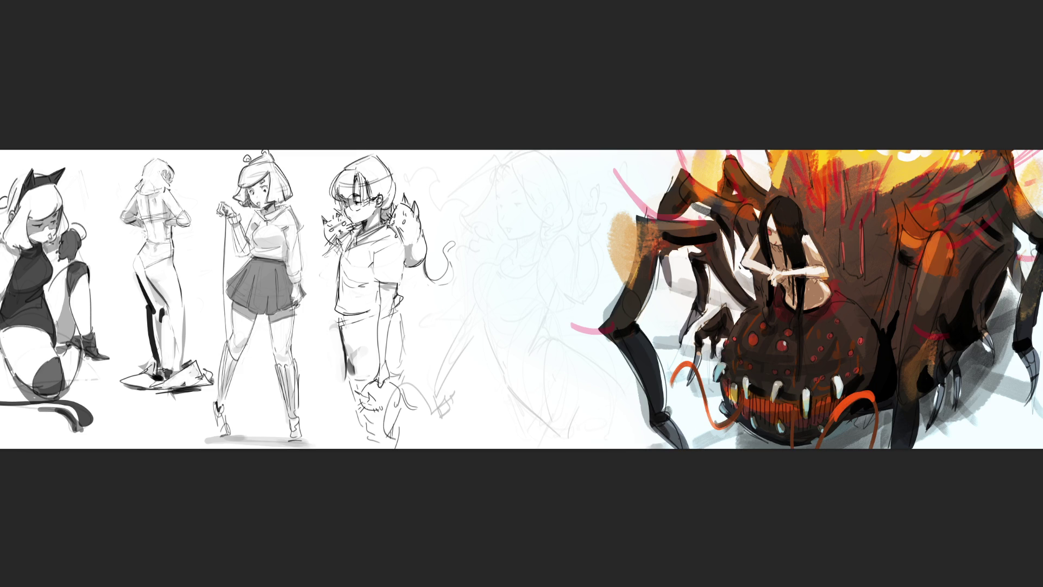